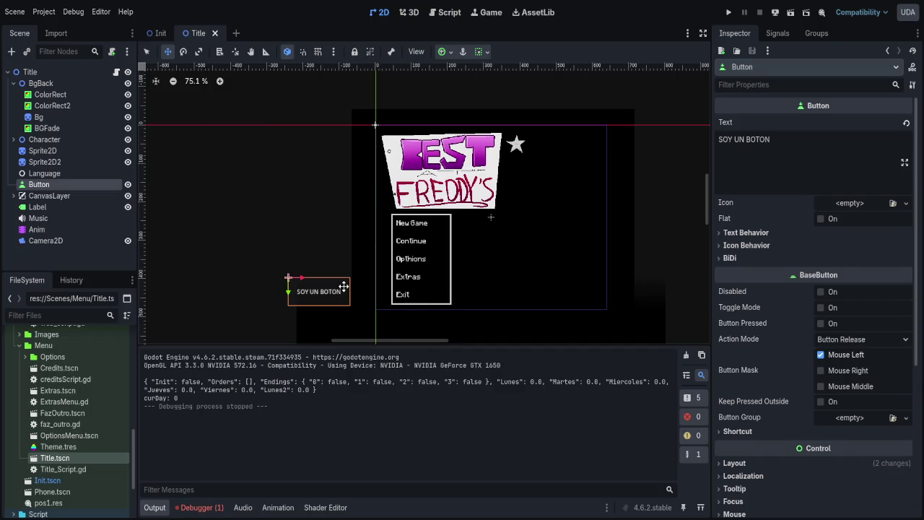
- Create a new scene with a Node2D (2D Scene) root, then return to the Title scene
{"action": "left_click", "coordinate": [8, 73]}
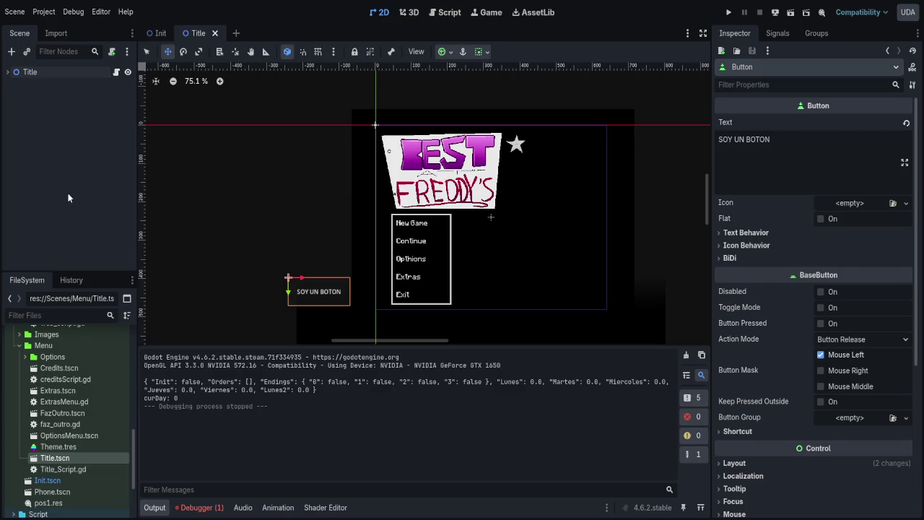
{"action": "left_click", "coordinate": [237, 34]}
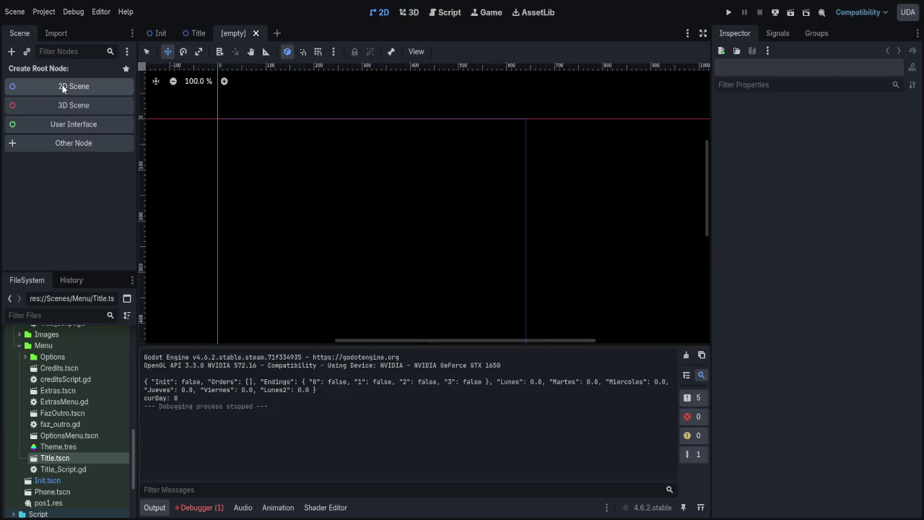
{"action": "left_click", "coordinate": [62, 84]}
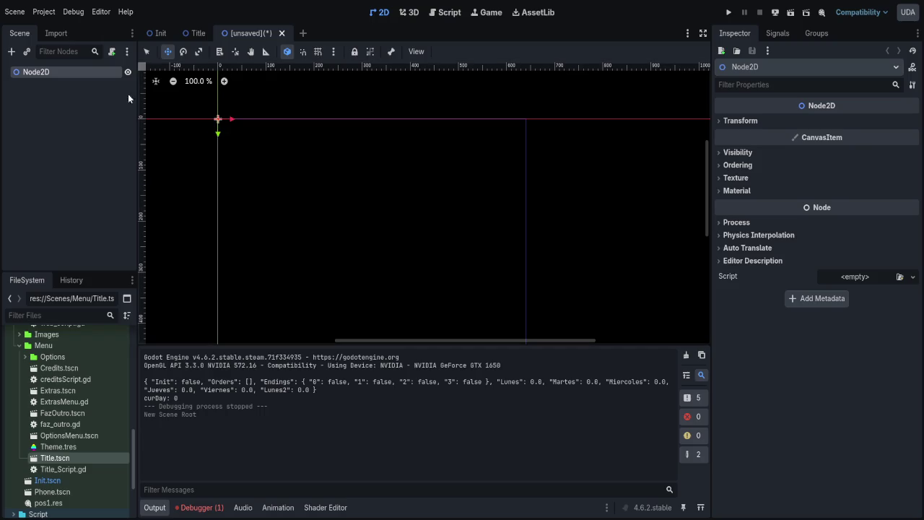
{"action": "left_click", "coordinate": [198, 33]}
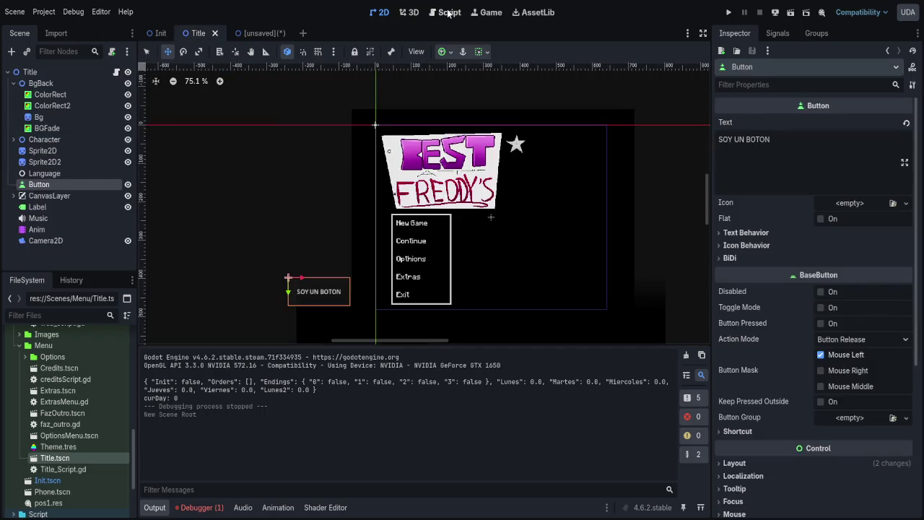
- View Title_Script.gd, then return to the unsaved Node2D scene in the 2D editor
{"action": "left_click", "coordinate": [446, 13]}
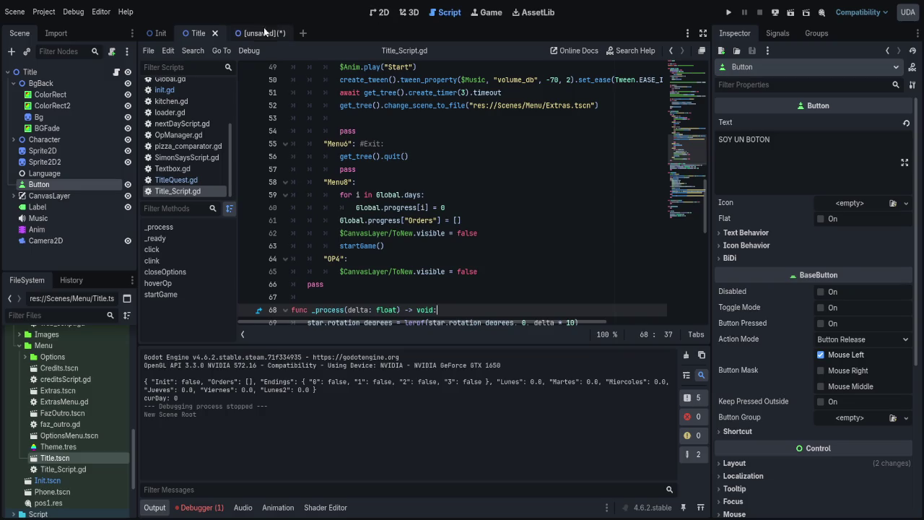
{"action": "left_click", "coordinate": [261, 34]}
{"action": "left_click", "coordinate": [379, 14]}
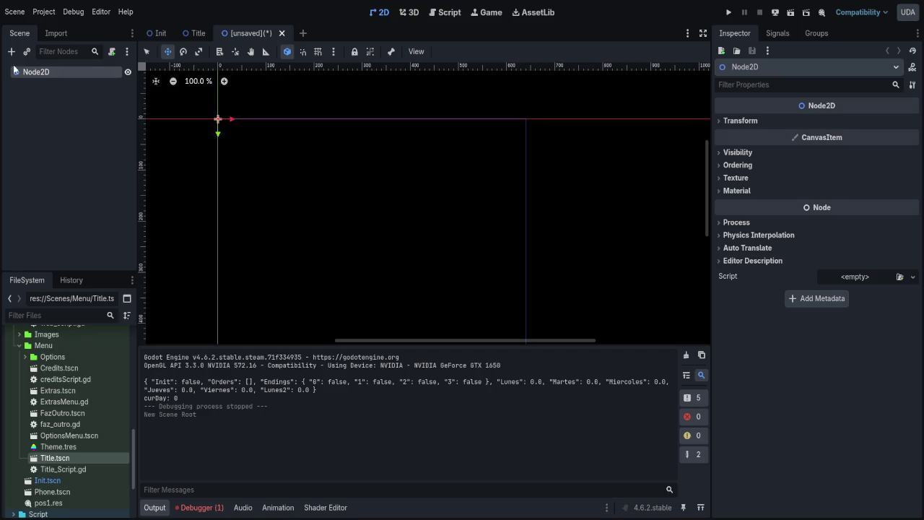
- Add a Node2D child, rename the root to Principal and the child to Sprites
{"action": "key", "text": "ctrl+a"}
{"action": "key", "text": "Return"}
{"action": "left_click_drag", "start_coordinate": [137, 130], "coordinate": [262, 130]}
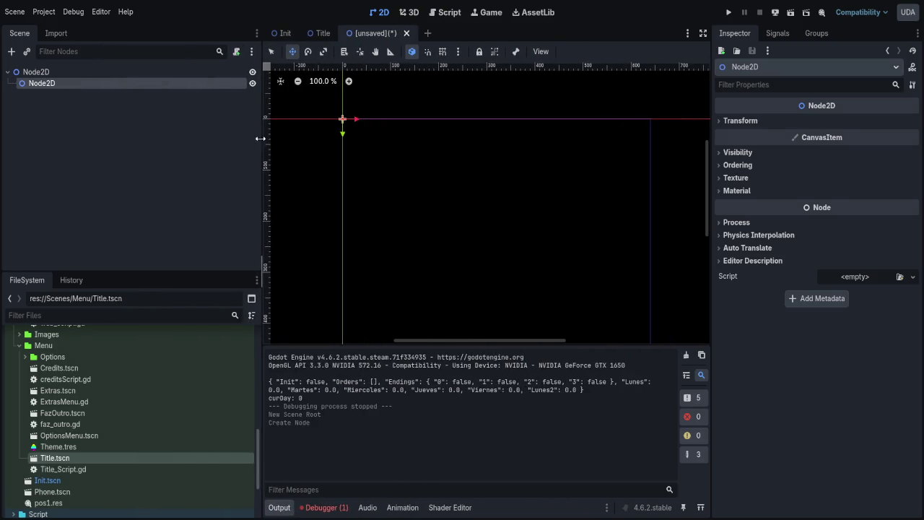
{"action": "left_click", "coordinate": [39, 73]}
{"action": "type", "text": "Principal"}
{"action": "key", "text": "Return"}
{"action": "left_click", "coordinate": [39, 85]}
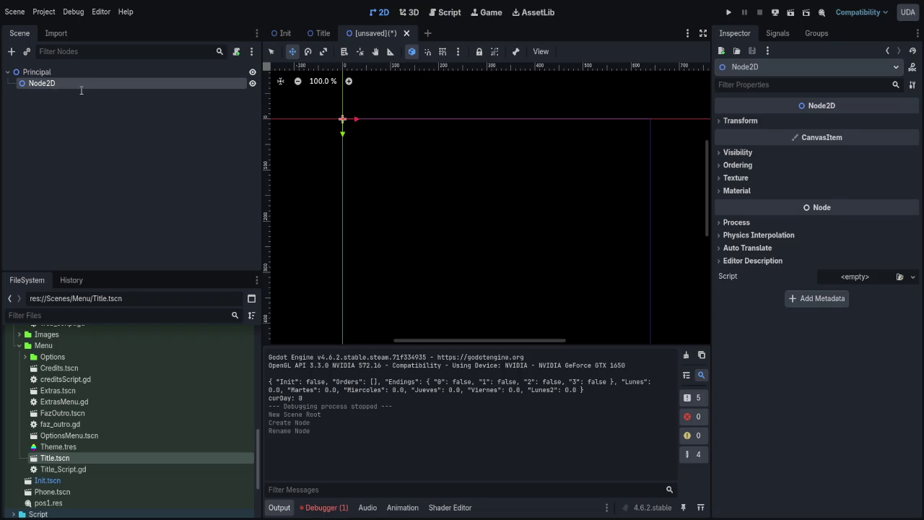
{"action": "type", "text": "Cosas"}
{"action": "key", "text": "Return"}
{"action": "type", "text": "Sprites"}
{"action": "key", "text": "Return"}
- Add an AudioStreamPlayer child under Principal named Musica
{"action": "left_click", "coordinate": [71, 75]}
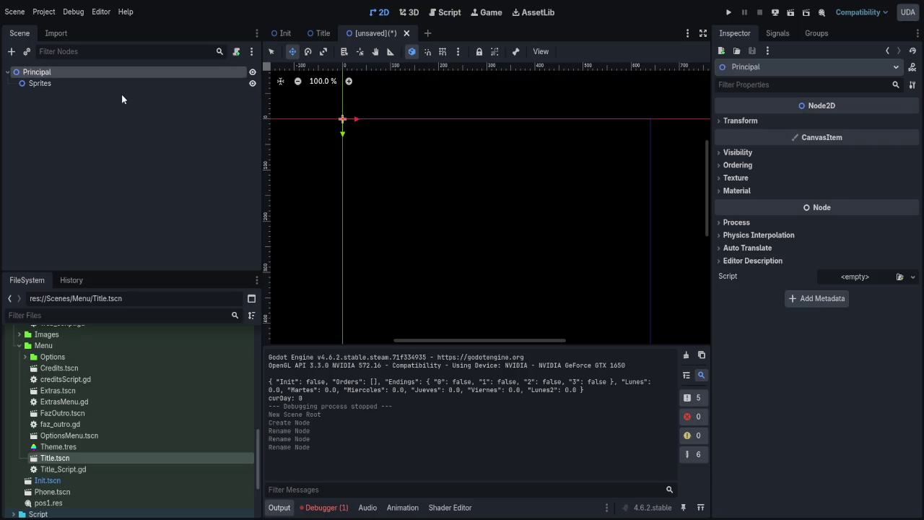
{"action": "key", "text": "ctrl+a"}
{"action": "key", "text": "Return"}
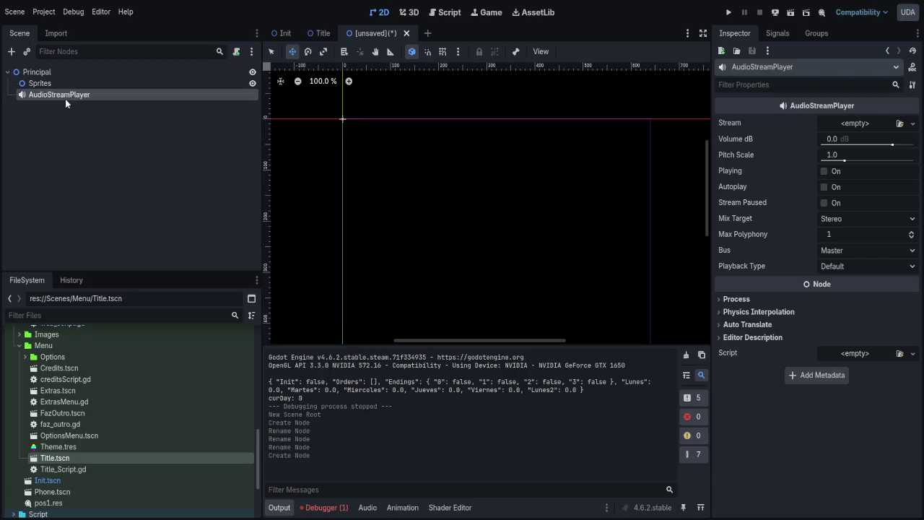
{"action": "key", "text": "F2"}
{"action": "type", "text": "Musica"}
{"action": "key", "text": "Return"}
- Add a plain Node child named Codigo and move it to the top of Principal's children
{"action": "left_click", "coordinate": [59, 72]}
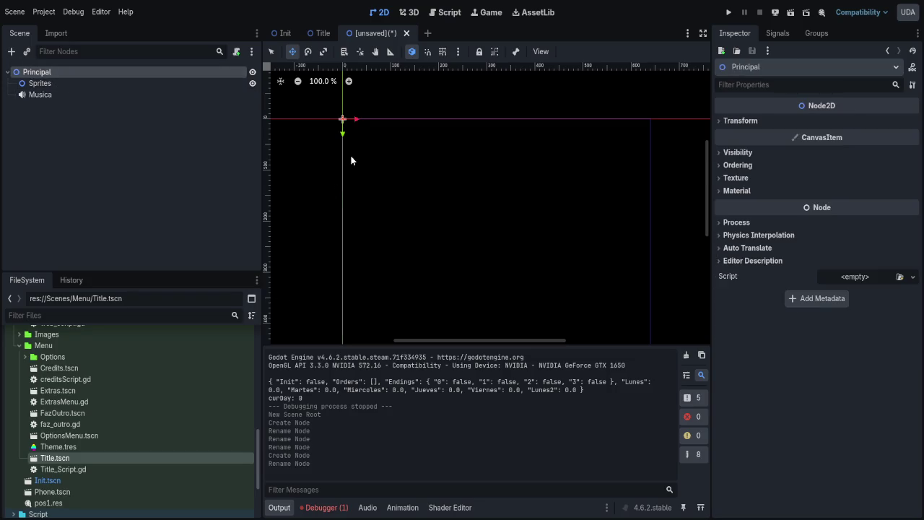
{"action": "key", "text": "ctrl+a"}
{"action": "key", "text": "Return"}
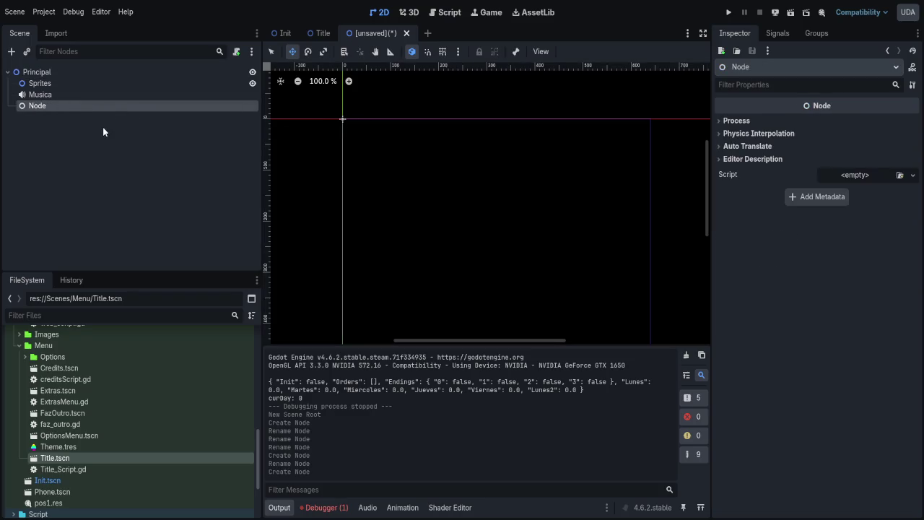
{"action": "key", "text": "F2"}
{"action": "type", "text": "Codigo"}
{"action": "key", "text": "Return"}
{"action": "left_click_drag", "start_coordinate": [34, 108], "coordinate": [34, 81]}
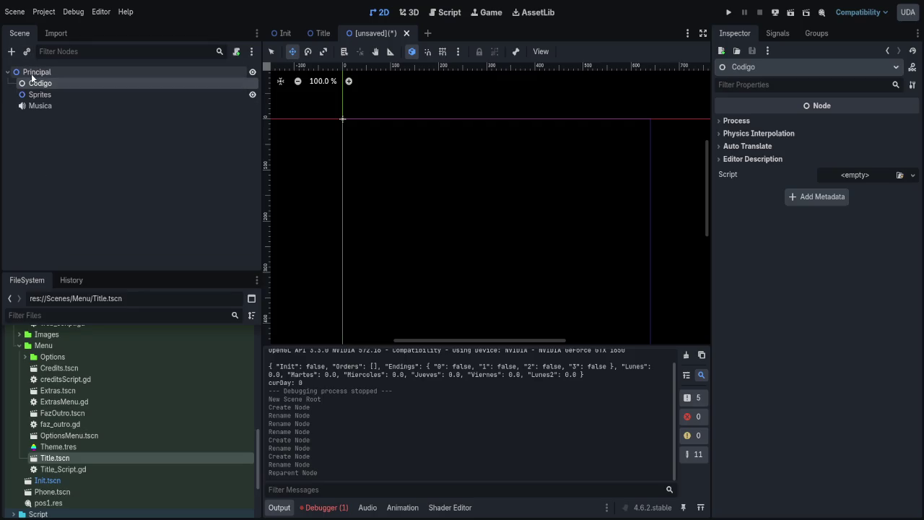
- Add an extra Node2D at the top of Principal's children, then delete it
{"action": "left_click", "coordinate": [33, 72]}
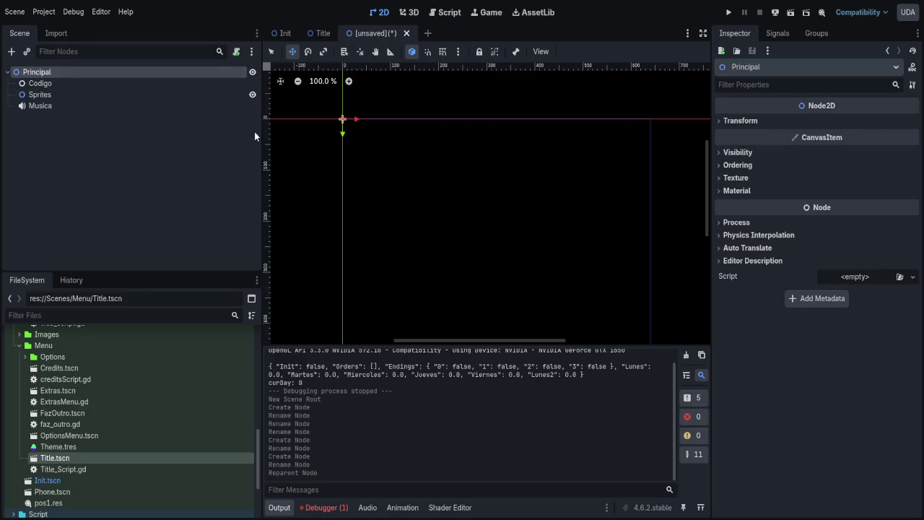
{"action": "key", "text": "ctrl+a"}
{"action": "key", "text": "Return"}
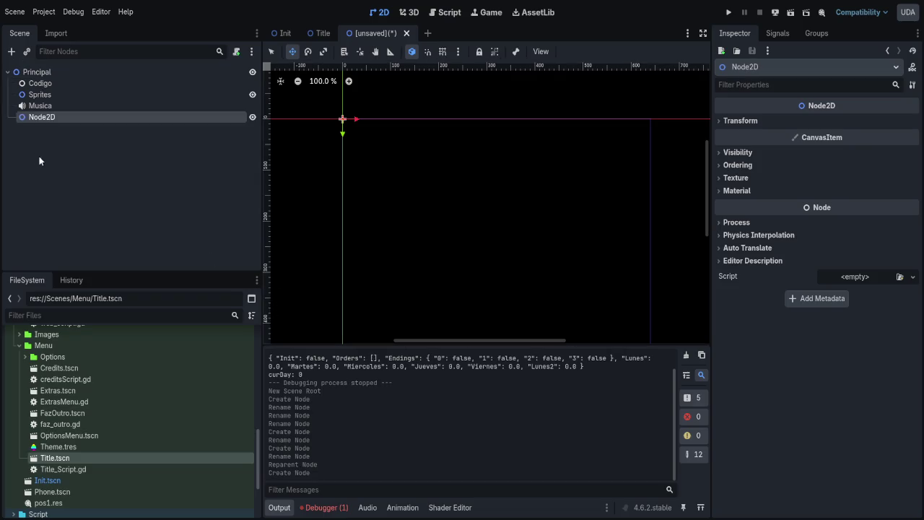
{"action": "left_click_drag", "start_coordinate": [37, 118], "coordinate": [36, 83]}
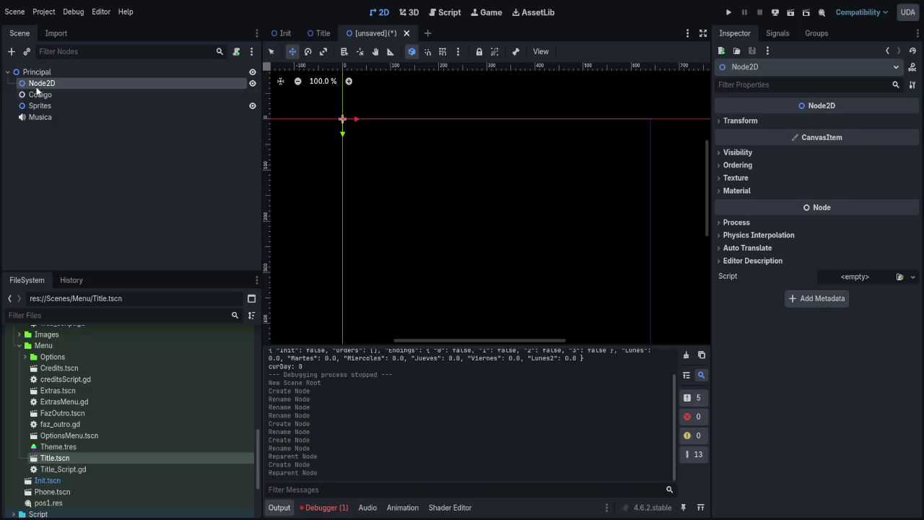
{"action": "left_click", "coordinate": [51, 98]}
{"action": "left_click", "coordinate": [42, 83]}
{"action": "key", "text": "Delete"}
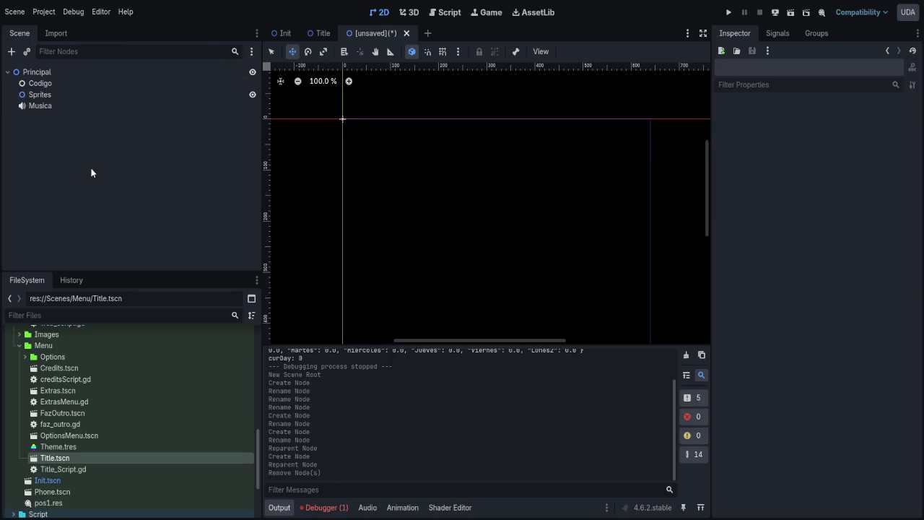
{"action": "left_click", "coordinate": [31, 73]}
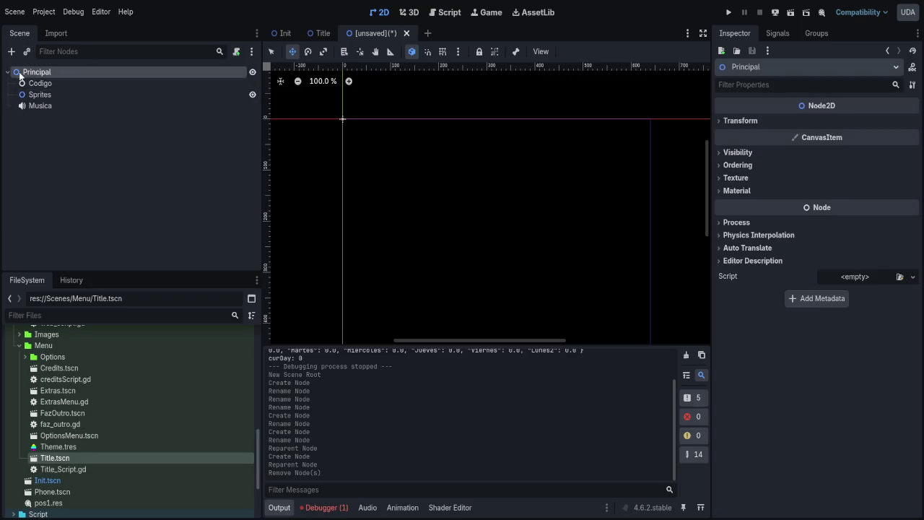
{"action": "key", "text": "Down"}
{"action": "left_click", "coordinate": [37, 94], "text": "shift"}
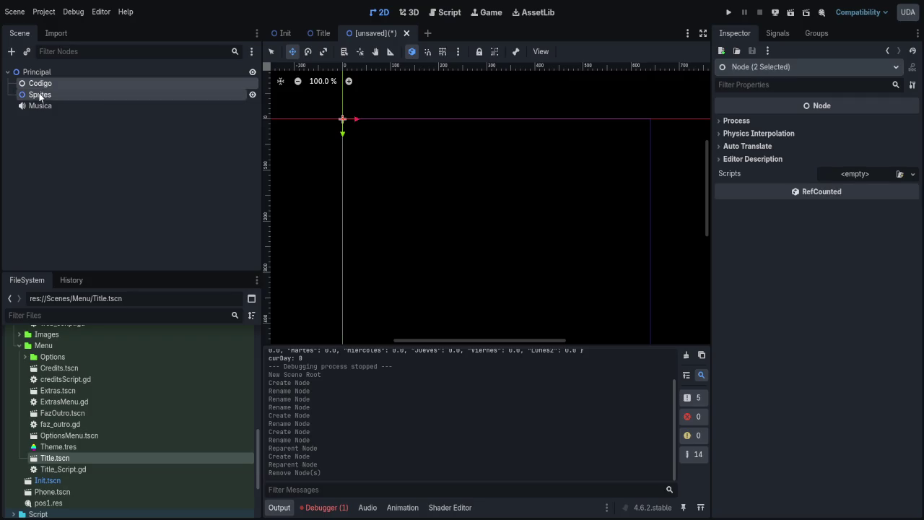
{"action": "left_click", "coordinate": [36, 104], "text": "shift"}
{"action": "left_click", "coordinate": [42, 142]}
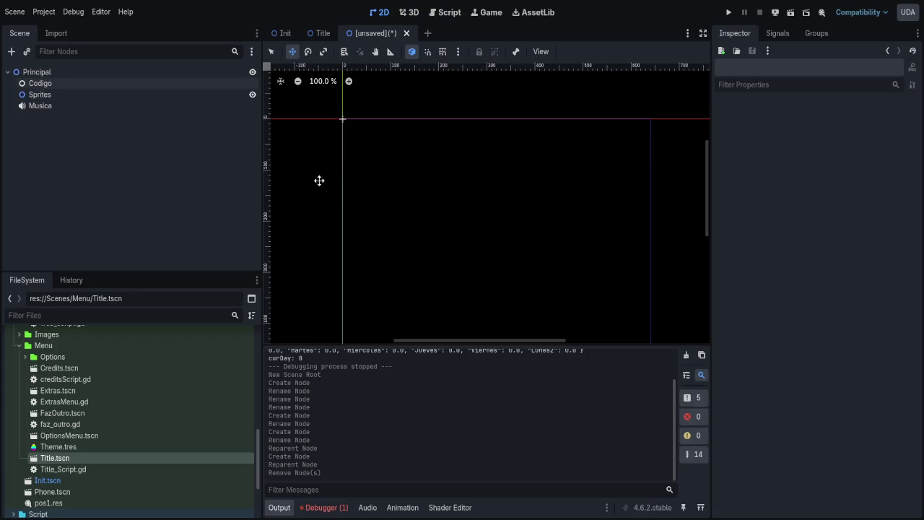
{"action": "left_click", "coordinate": [31, 72]}
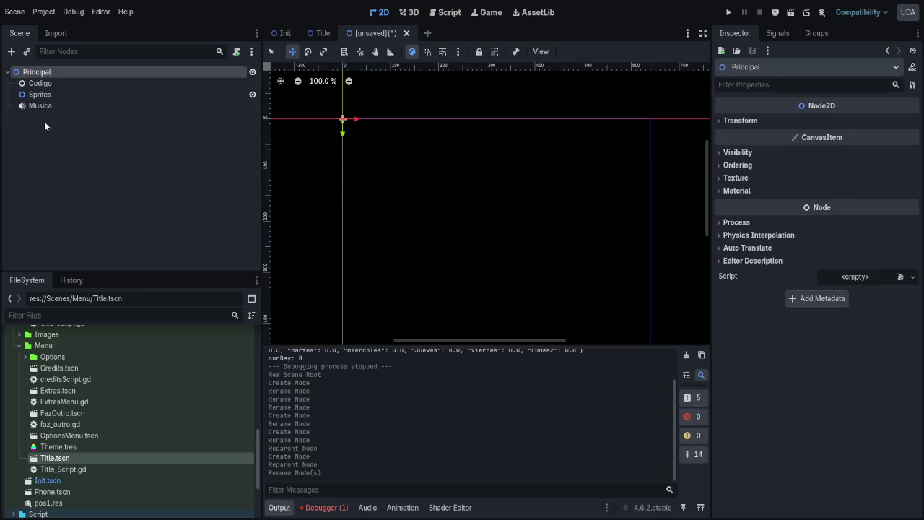
{"action": "left_click", "coordinate": [34, 83]}
{"action": "left_click", "coordinate": [34, 106], "text": "shift"}
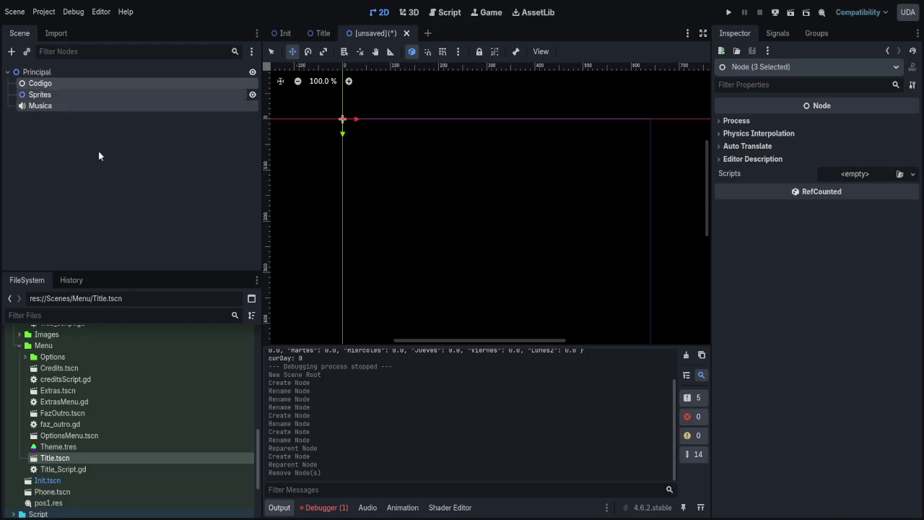
{"action": "key", "text": "Delete"}
{"action": "left_click", "coordinate": [46, 72]}
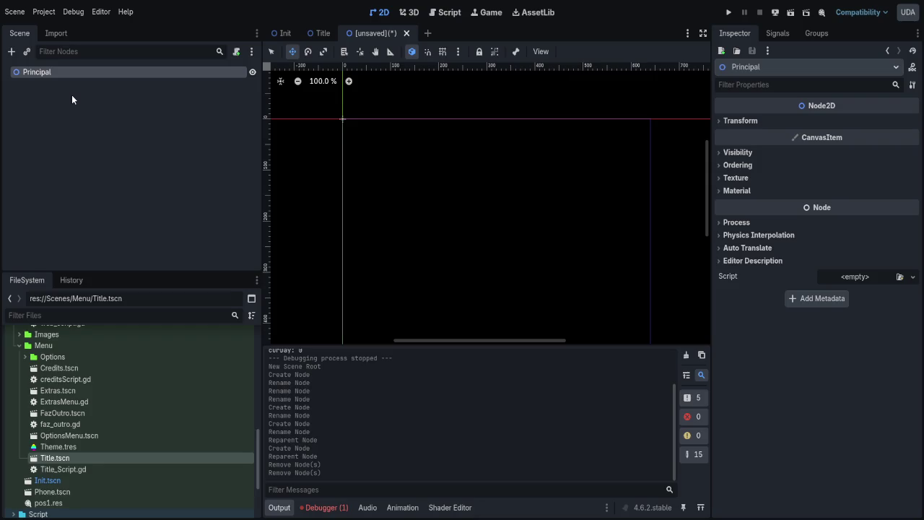
{"action": "type", "text": "OtraEscena"}
{"action": "key", "text": "Return"}
{"action": "left_click", "coordinate": [72, 95]}
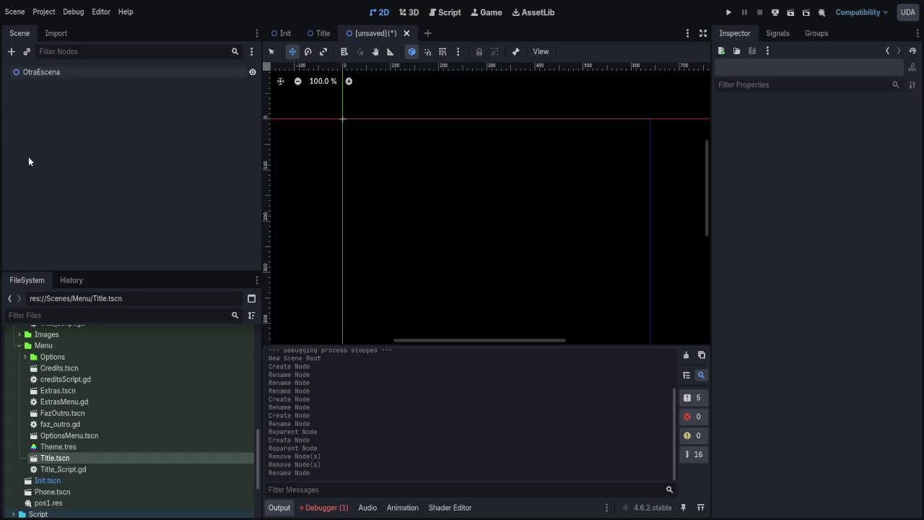
{"action": "key", "text": "ctrl+z"}
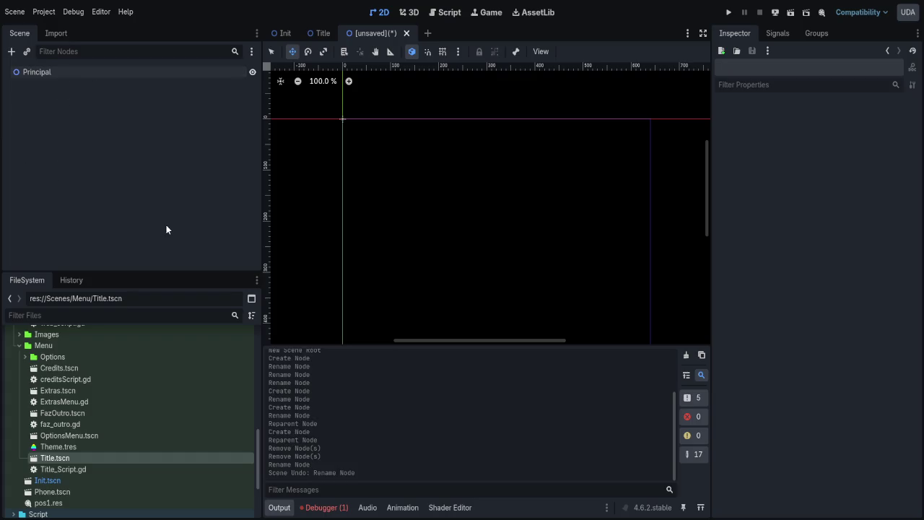
{"action": "left_click", "coordinate": [29, 72]}
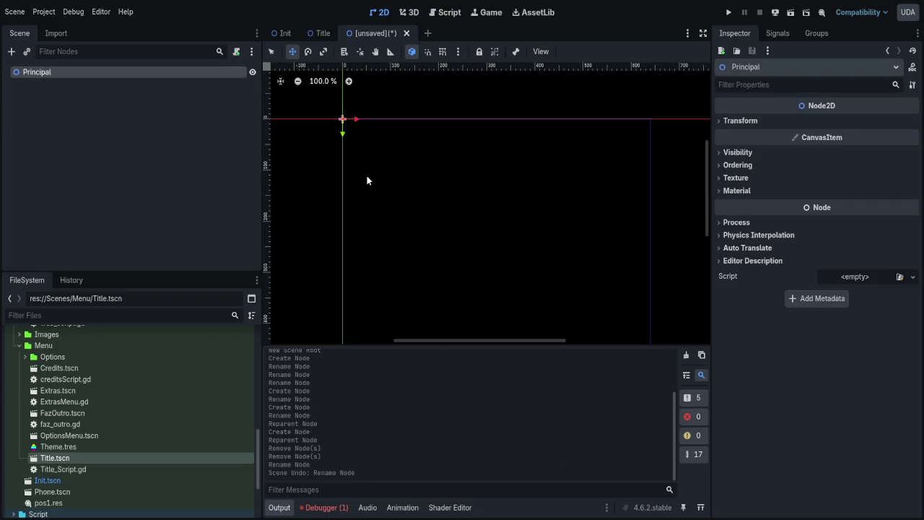
{"action": "key", "text": "ctrl+a"}
{"action": "key", "text": "Return"}
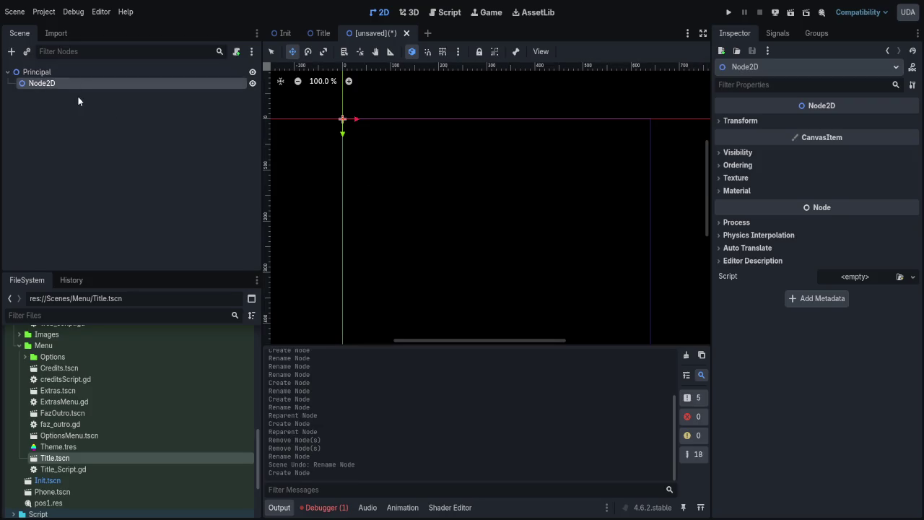
{"action": "key", "text": "ctrl+z"}
{"action": "key", "text": "ctrl+z"}
{"action": "key", "text": "ctrl+z"}
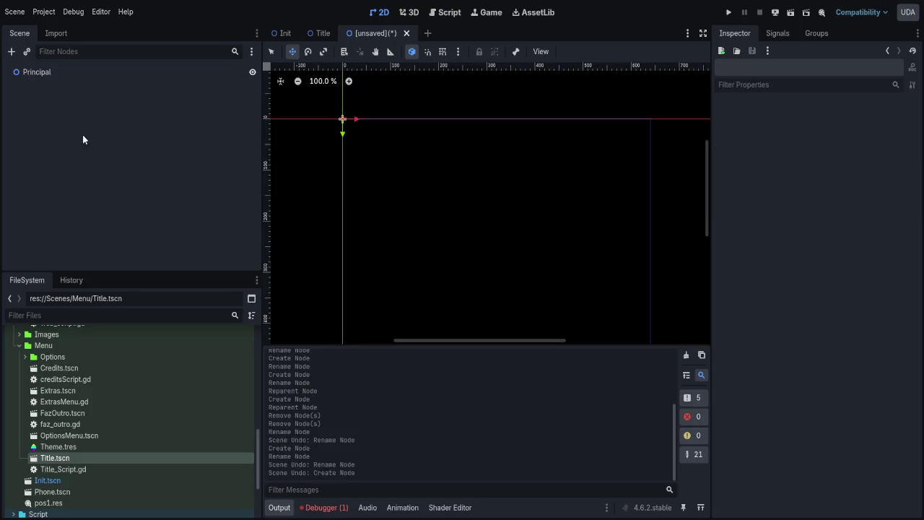
{"action": "left_click", "coordinate": [53, 76]}
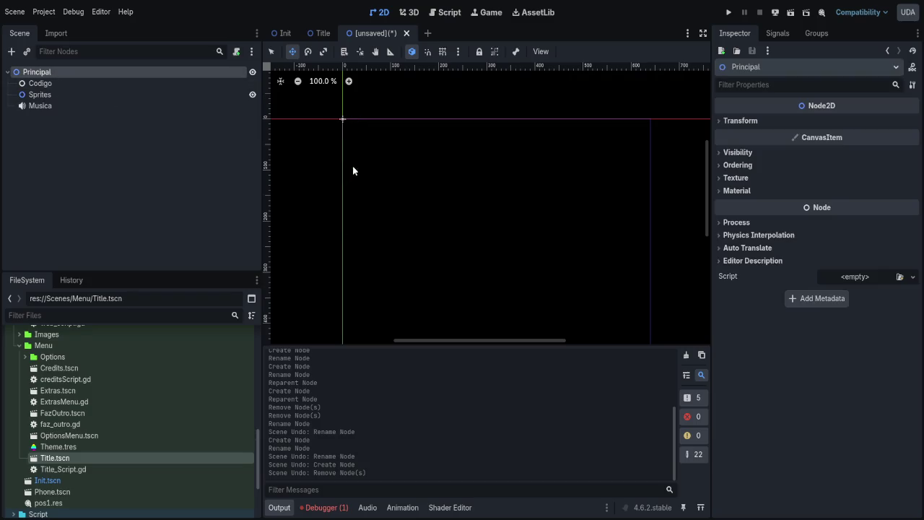
{"action": "key", "text": "ctrl+a"}
{"action": "key", "text": "Return"}
- Move Codigo, Sprites and Musica into the new Node2D and collapse it
{"action": "left_click", "coordinate": [37, 106]}
{"action": "left_click", "coordinate": [38, 84], "text": "shift"}
{"action": "mouse_move", "coordinate": [37, 84]}
{"action": "left_mouse_down"}
{"action": "mouse_move", "coordinate": [46, 108]}
{"action": "mouse_move", "coordinate": [39, 115]}
{"action": "left_mouse_up"}
{"action": "mouse_move", "coordinate": [46, 85]}
{"action": "left_mouse_down"}
{"action": "mouse_move", "coordinate": [52, 128]}
{"action": "mouse_move", "coordinate": [44, 117]}
{"action": "left_mouse_up"}
{"action": "left_click", "coordinate": [13, 83]}
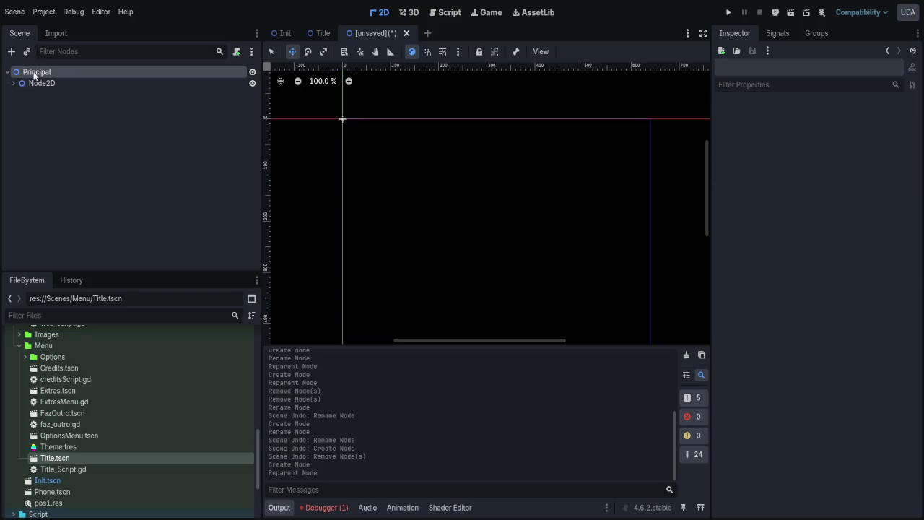
- Add a SubViewport under Principal and nest Node2D inside it
{"action": "left_click", "coordinate": [33, 74]}
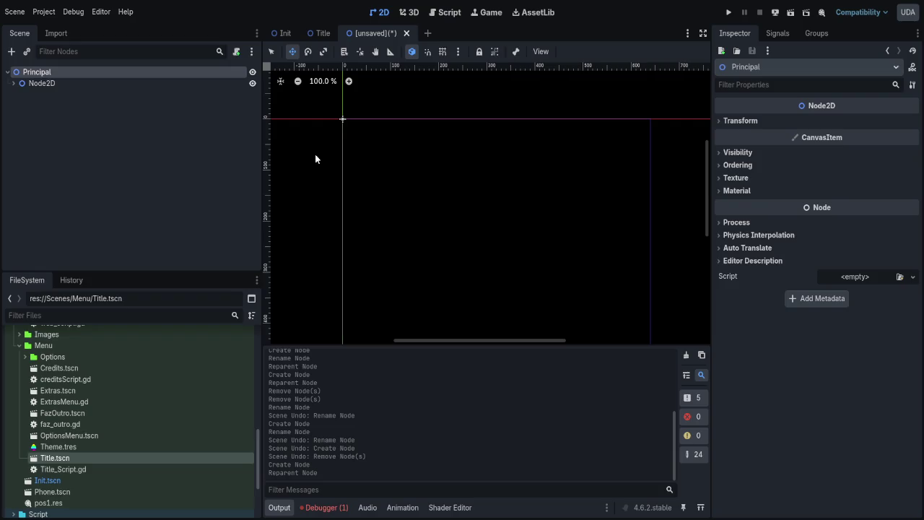
{"action": "key", "text": "ctrl+a"}
{"action": "key", "text": "Return"}
{"action": "mouse_move", "coordinate": [43, 94]}
{"action": "left_mouse_down"}
{"action": "mouse_move", "coordinate": [29, 83]}
{"action": "mouse_move", "coordinate": [49, 83]}
{"action": "left_mouse_up"}
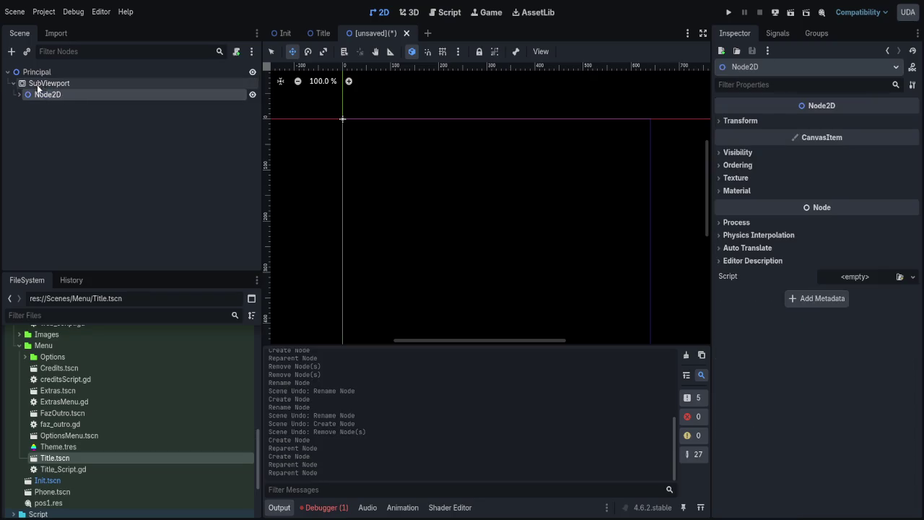
- Inspect the properties of the SubViewport and Node2D in the Inspector
{"action": "left_click", "coordinate": [44, 83]}
{"action": "left_click", "coordinate": [37, 94]}
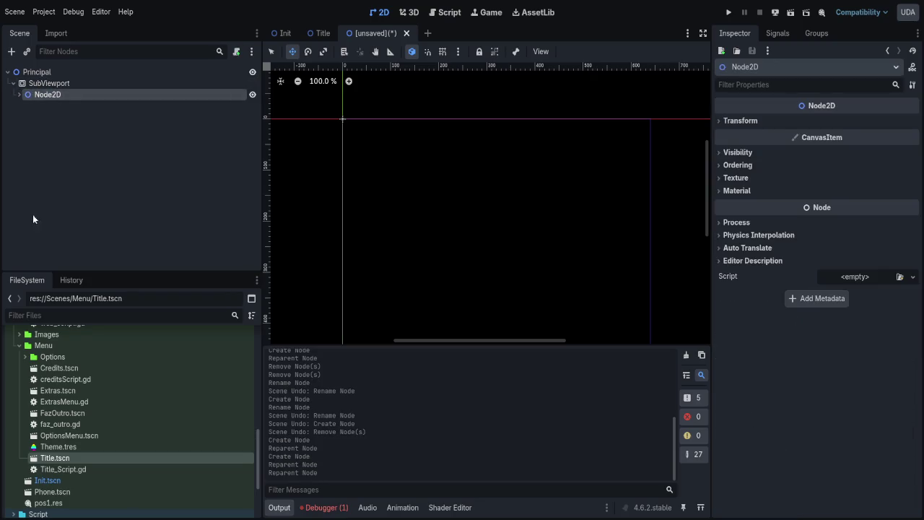
{"action": "left_click", "coordinate": [45, 83]}
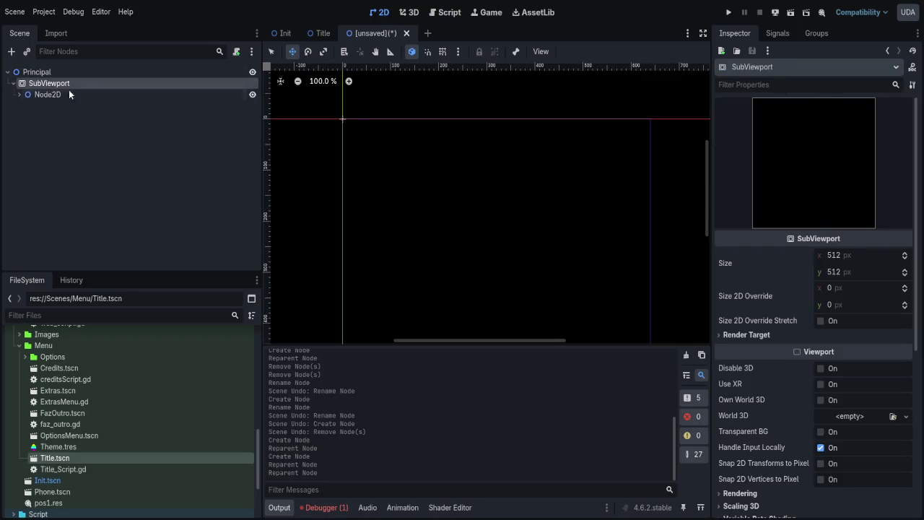
{"action": "left_click", "coordinate": [44, 94]}
{"action": "scroll", "coordinate": [524, 286], "scroll_direction": "down", "scroll_amount": 3}
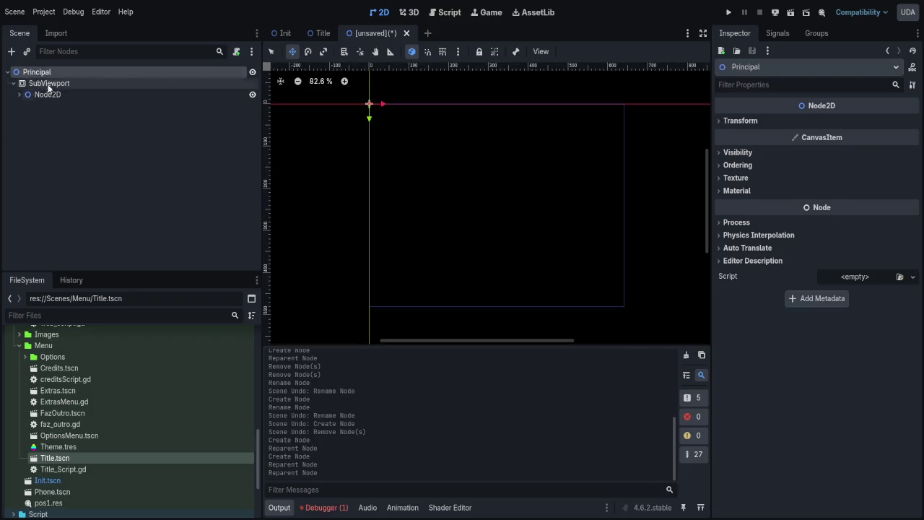
{"action": "left_click", "coordinate": [101, 185]}
{"action": "scroll", "coordinate": [367, 150], "scroll_direction": "down", "scroll_amount": 5}
{"action": "scroll", "coordinate": [340, 161], "scroll_direction": "up", "scroll_amount": 1}
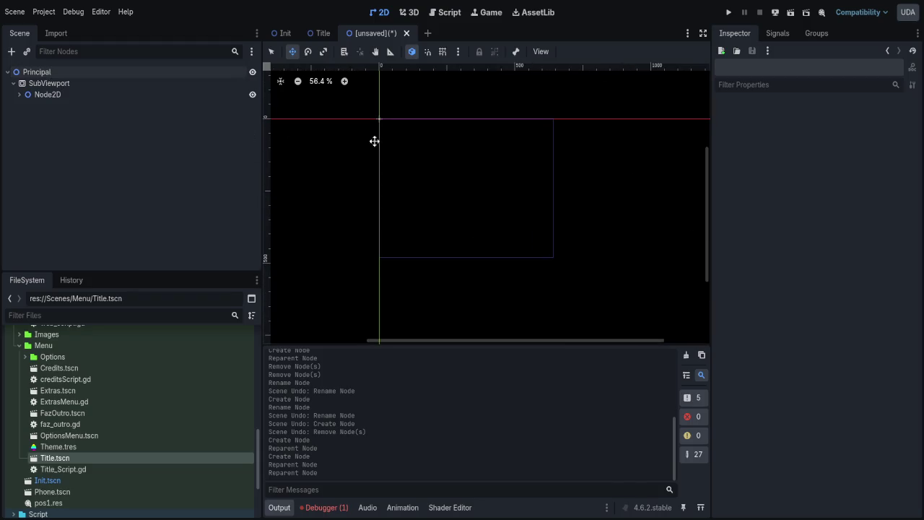
{"action": "left_click", "coordinate": [40, 94]}
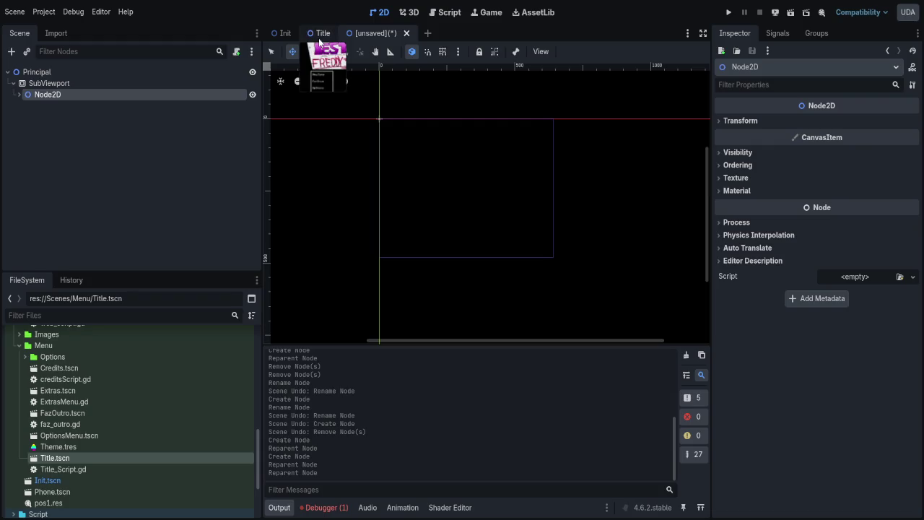
- Replace Node2D with an instance of Title.tscn inside the SubViewport and save as test
{"action": "left_click_drag", "start_coordinate": [59, 455], "coordinate": [40, 90]}
{"action": "key", "text": "Delete"}
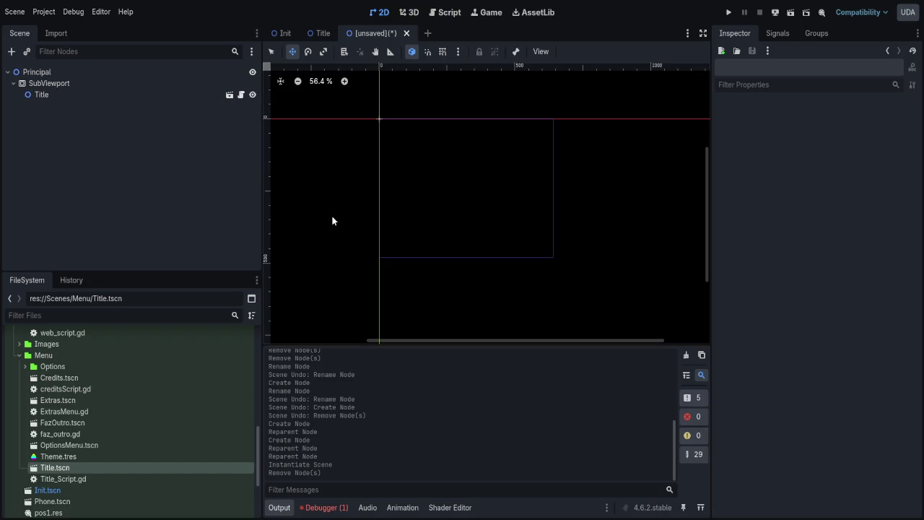
{"action": "left_click", "coordinate": [45, 97]}
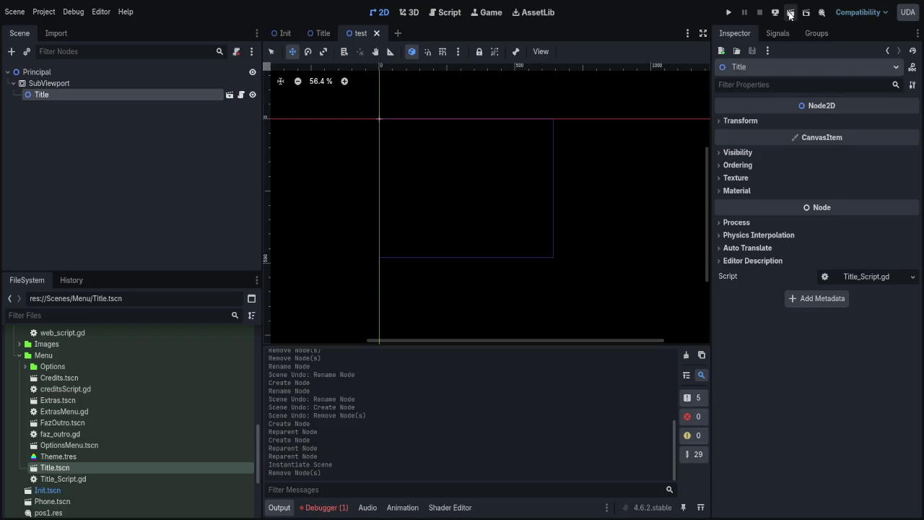
{"action": "left_click", "coordinate": [70, 82]}
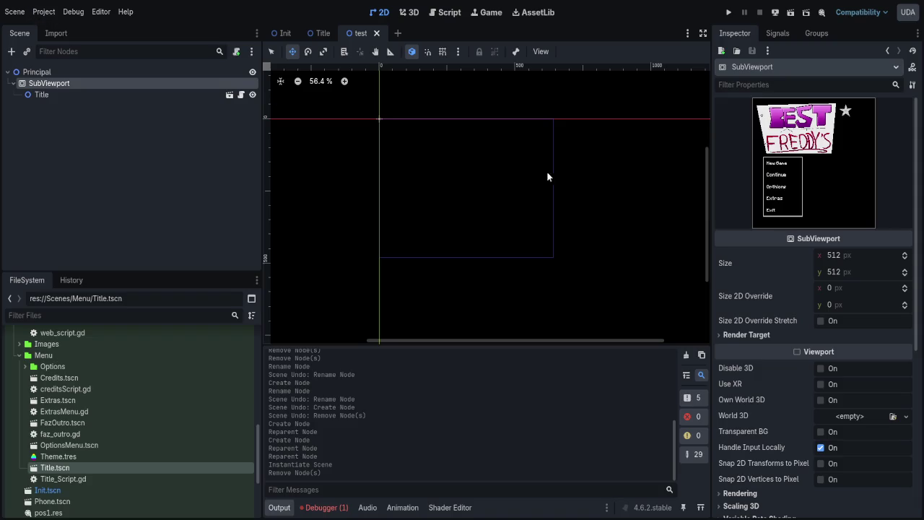
- Set the SubViewport size to 640×480 and run the test scene with F6
{"action": "left_click", "coordinate": [850, 263]}
{"action": "type", "text": "640"}
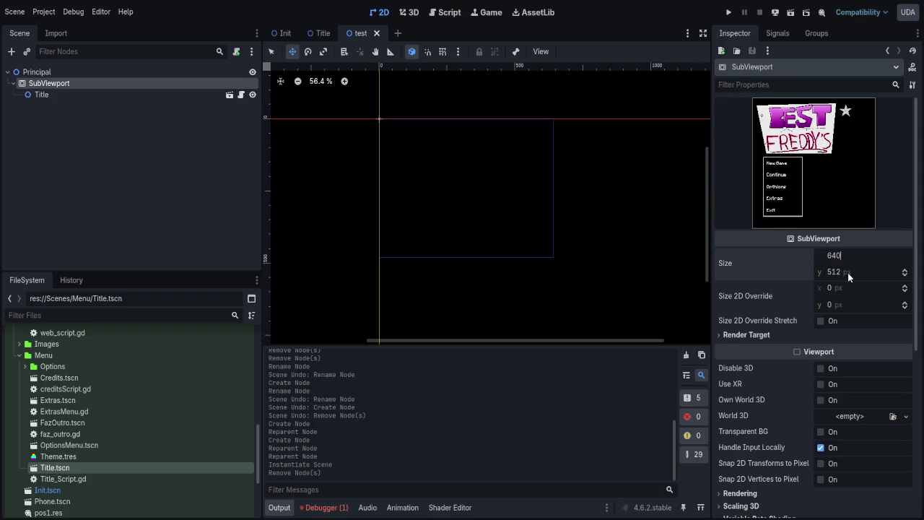
{"action": "left_click", "coordinate": [848, 272]}
{"action": "type", "text": "480"}
{"action": "key", "text": "F6"}
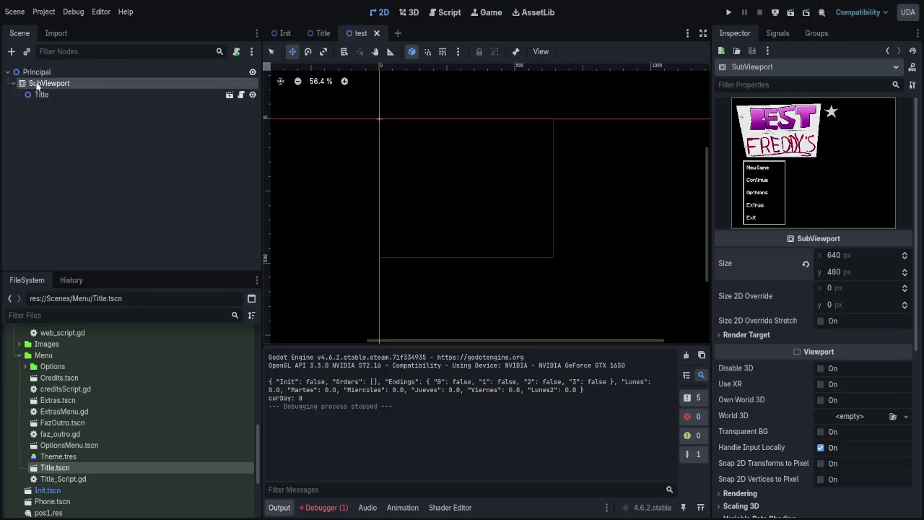
{"action": "left_click", "coordinate": [37, 72]}
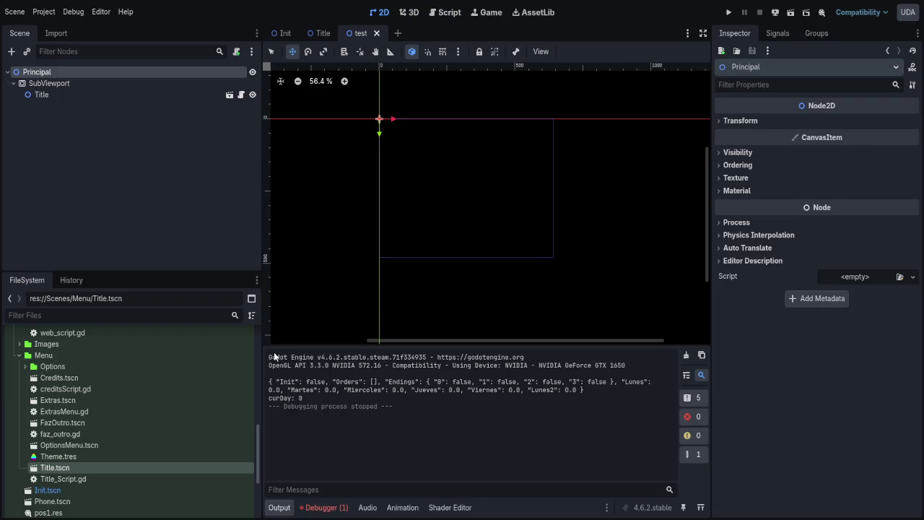
- Read the Global.gd Parse JSON failed error in the Debugger, then add a Sprite2D under Principal
{"action": "left_click", "coordinate": [323, 506]}
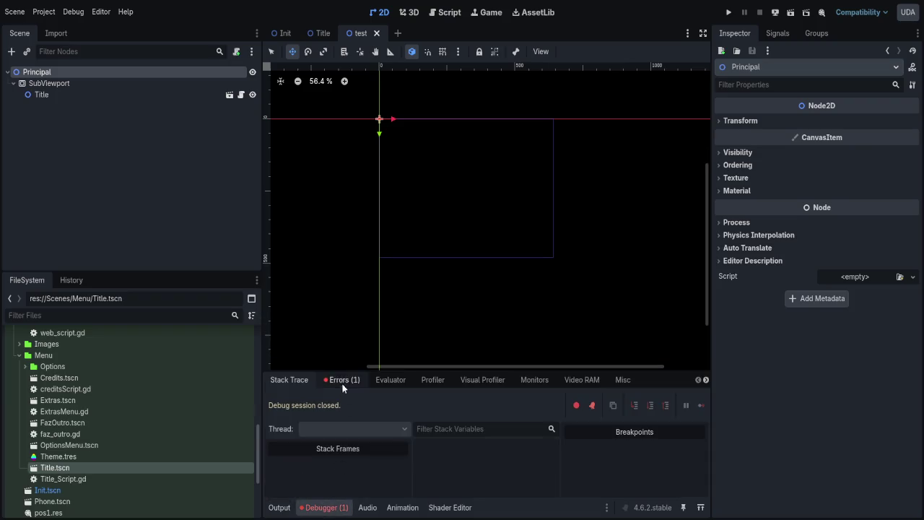
{"action": "left_click", "coordinate": [29, 108]}
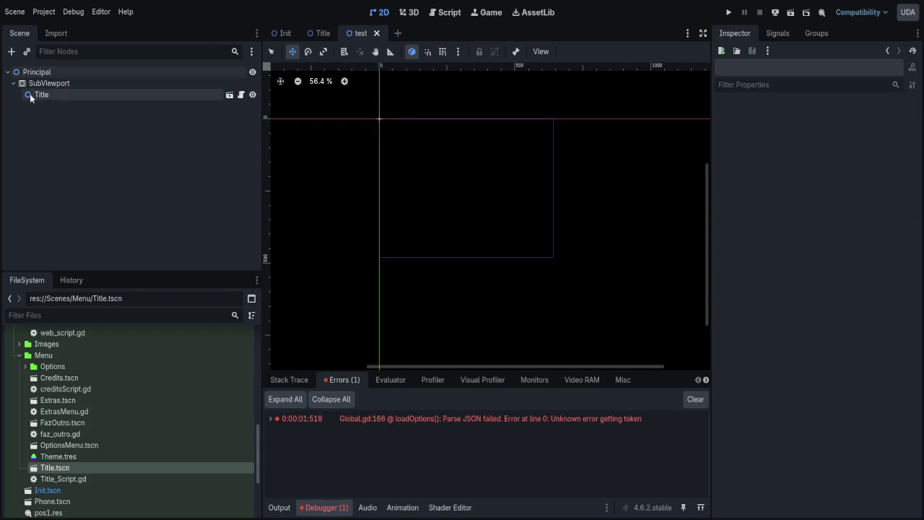
{"action": "left_click", "coordinate": [39, 75]}
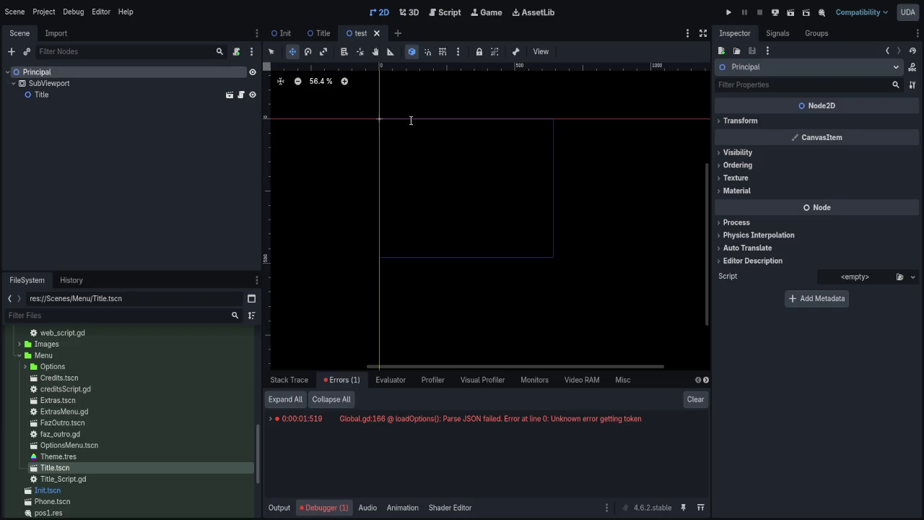
{"action": "key", "text": "ctrl+v"}
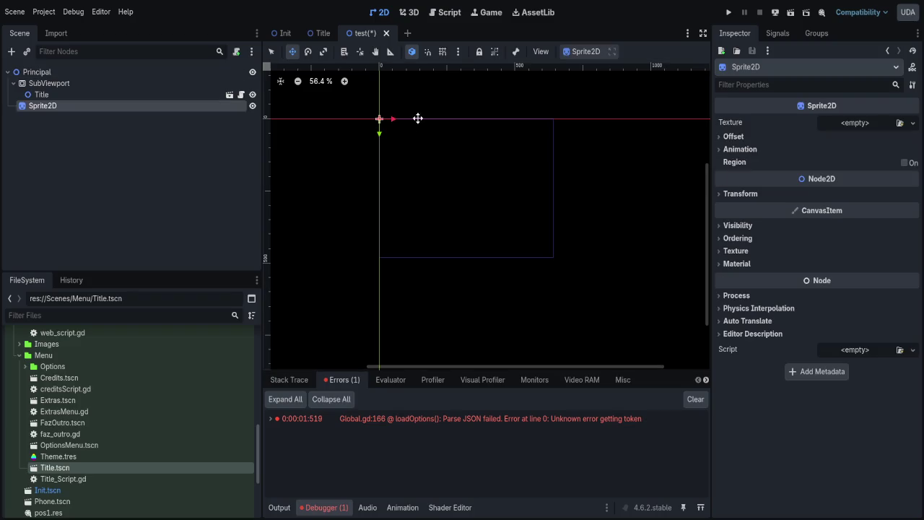
- Place the Sprite2D above the SubViewport, save with its ViewportTexture, and run the scene
{"action": "left_click_drag", "start_coordinate": [38, 82], "coordinate": [37, 79]}
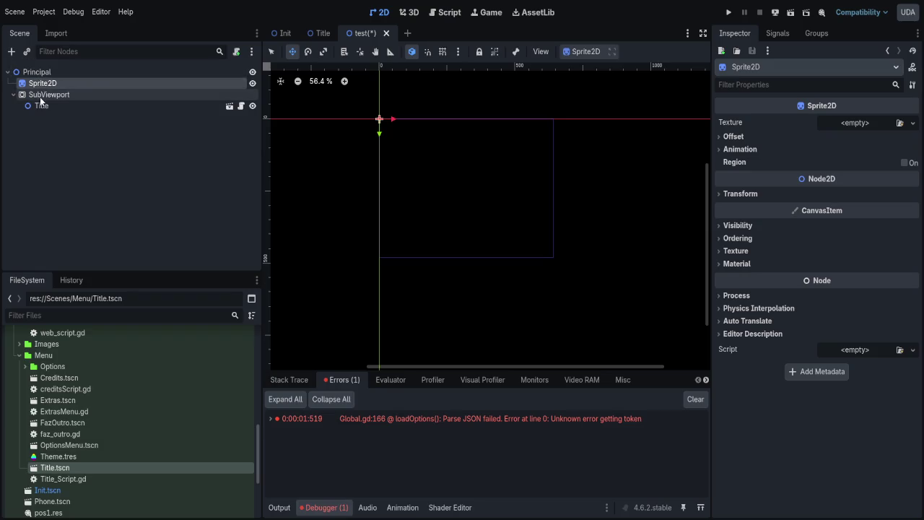
{"action": "left_click", "coordinate": [13, 94]}
{"action": "left_click", "coordinate": [40, 106]}
{"action": "left_click", "coordinate": [42, 83]}
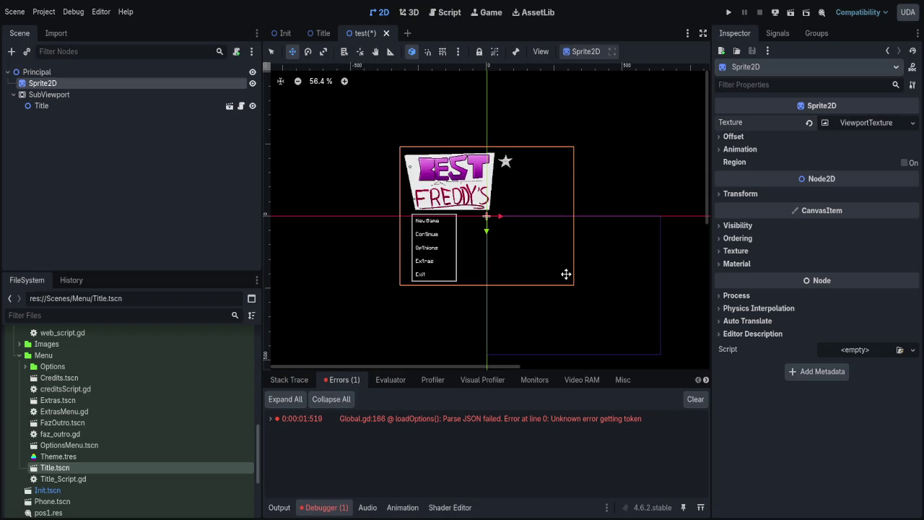
{"action": "key", "text": "ctrl+s"}
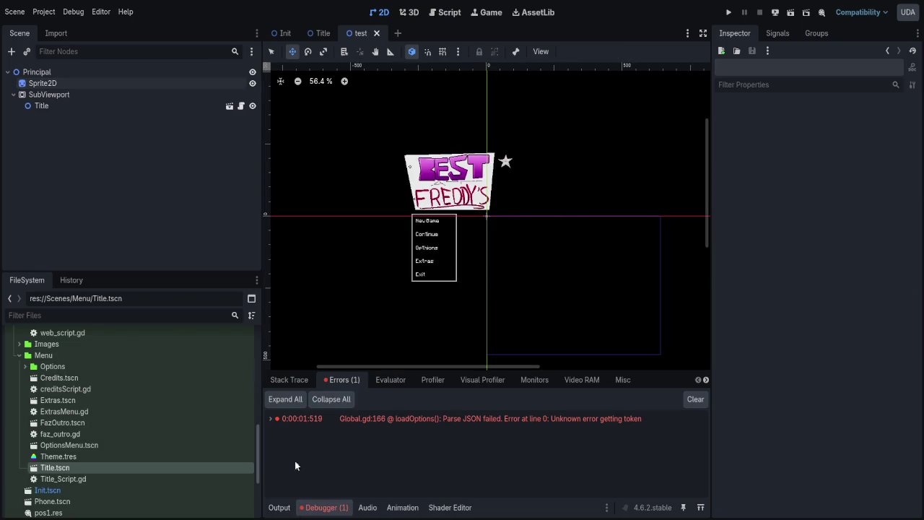
{"action": "left_click", "coordinate": [280, 507]}
{"action": "left_click", "coordinate": [788, 15]}
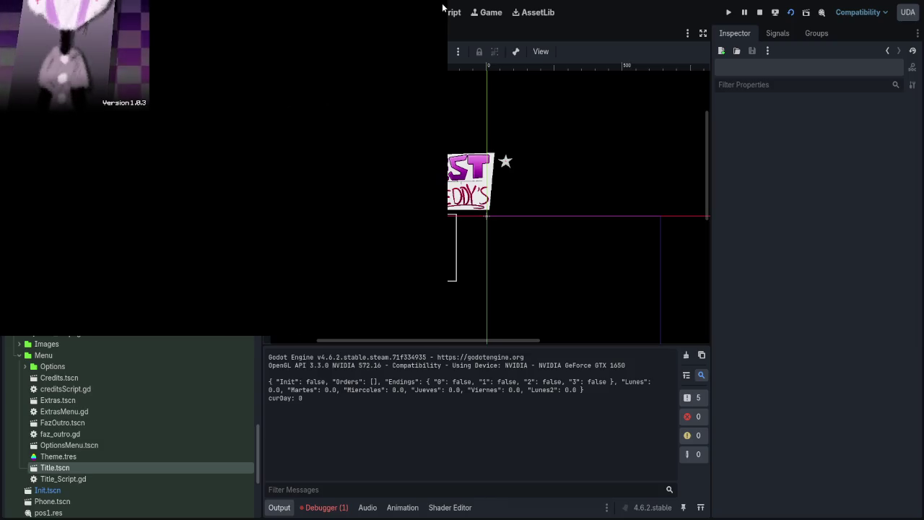
- Stop the game, move the title sprite to (320, 240), then save and run again
{"action": "key", "text": "F8"}
{"action": "left_click", "coordinate": [47, 86]}
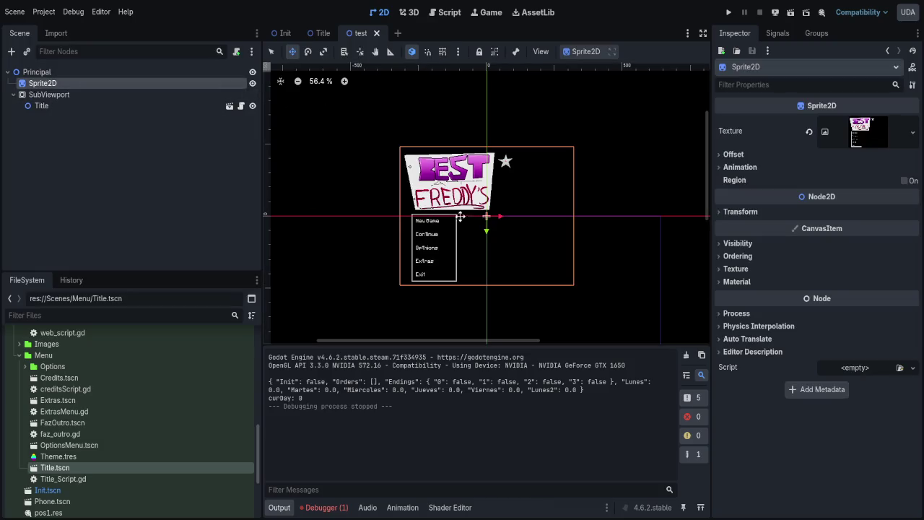
{"action": "left_click_drag", "start_coordinate": [522, 246], "coordinate": [609, 320]}
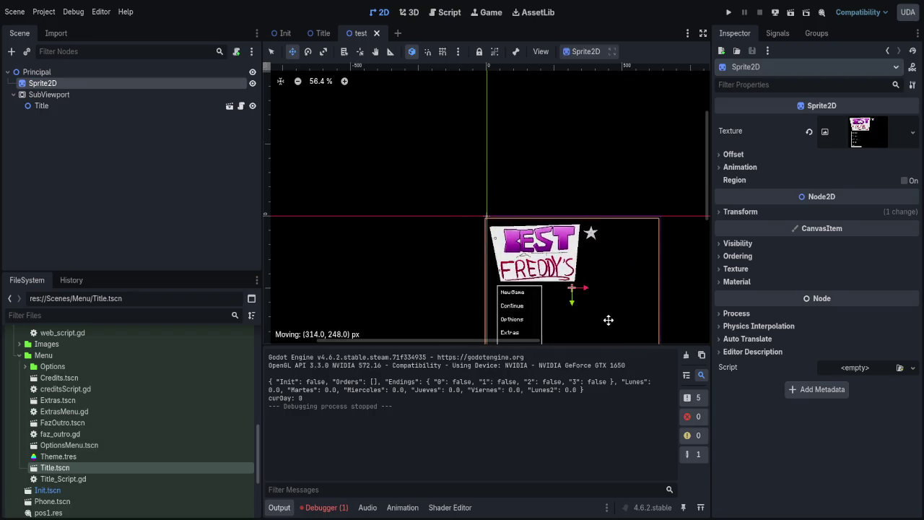
{"action": "scroll", "coordinate": [521, 248], "scroll_direction": "up", "scroll_amount": 2}
{"action": "scroll", "coordinate": [494, 139], "scroll_direction": "up", "scroll_amount": 3}
{"action": "scroll", "coordinate": [490, 144], "scroll_direction": "up", "scroll_amount": 2}
{"action": "left_click_drag", "start_coordinate": [468, 177], "coordinate": [482, 159]}
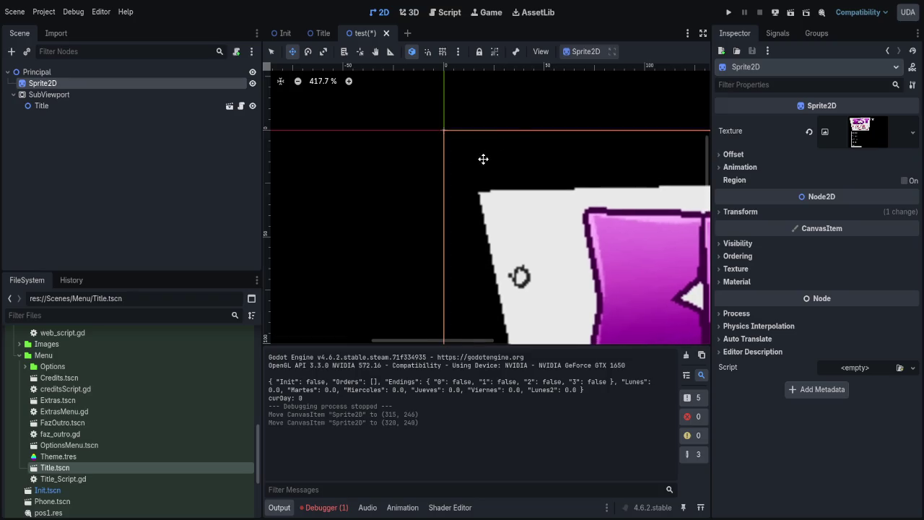
{"action": "left_click", "coordinate": [791, 13]}
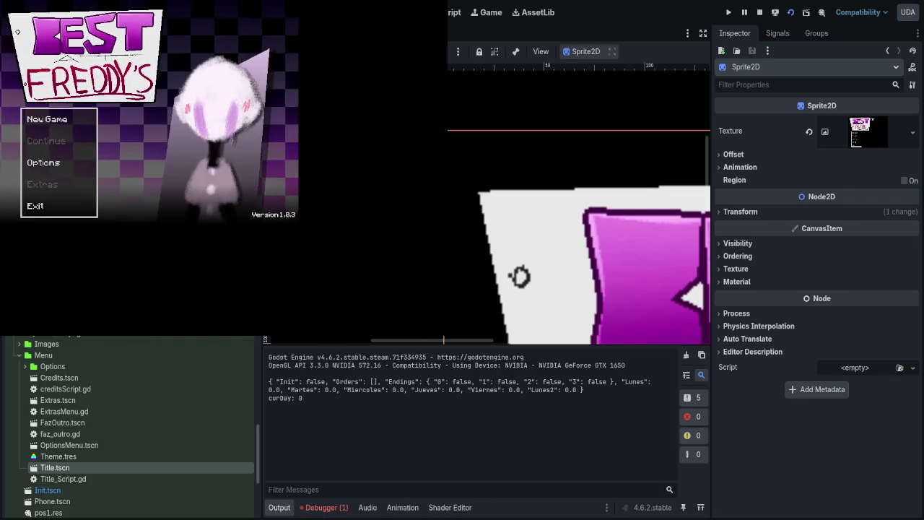
- Resize the running game window, then close it
{"action": "mouse_move", "coordinate": [408, 305]}
{"action": "left_mouse_down"}
{"action": "mouse_move", "coordinate": [306, 305]}
{"action": "mouse_move", "coordinate": [268, 274]}
{"action": "mouse_move", "coordinate": [210, 252]}
{"action": "mouse_move", "coordinate": [626, 253]}
{"action": "mouse_move", "coordinate": [292, 253]}
{"action": "mouse_move", "coordinate": [598, 253]}
{"action": "mouse_move", "coordinate": [395, 252]}
{"action": "left_mouse_up"}
{"action": "mouse_move", "coordinate": [398, 33]}
{"action": "left_mouse_down"}
{"action": "mouse_move", "coordinate": [283, 37]}
{"action": "mouse_move", "coordinate": [614, 51]}
{"action": "left_mouse_up"}
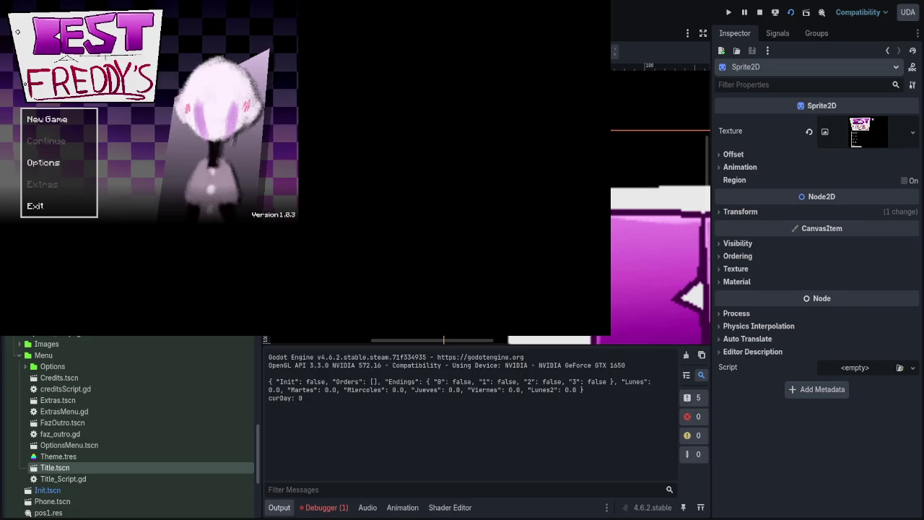
{"action": "left_click", "coordinate": [759, 12]}
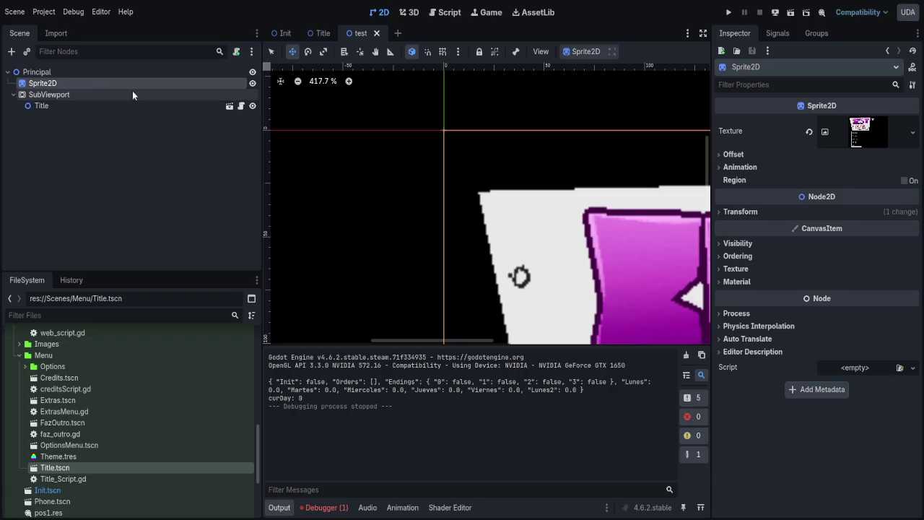
{"action": "scroll", "coordinate": [430, 138], "scroll_direction": "down", "scroll_amount": 8}
{"action": "scroll", "coordinate": [505, 207], "scroll_direction": "up", "scroll_amount": 1}
{"action": "left_click", "coordinate": [35, 73]}
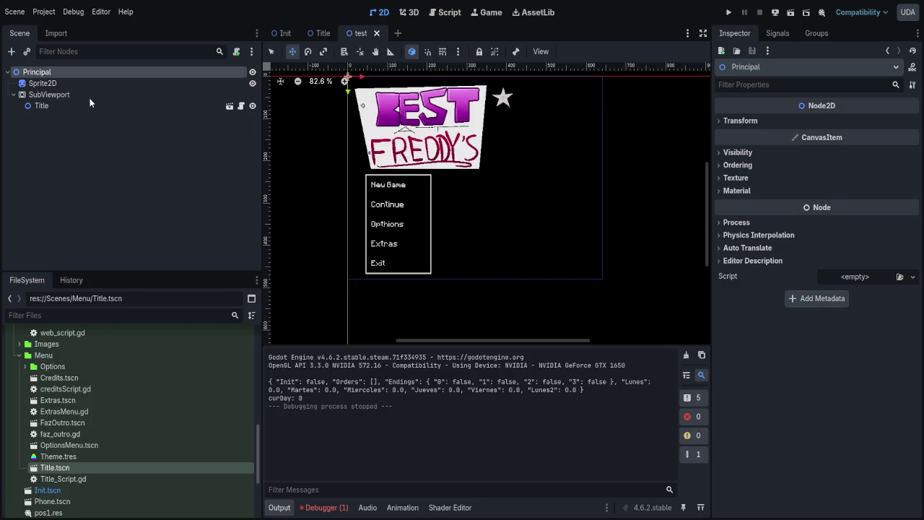
- Add a CanvasLayer under Principal, move Sprite2D into it, and create a TextureRect there
{"action": "key", "text": "ctrl+shift+z"}
{"action": "left_click", "coordinate": [36, 94]}
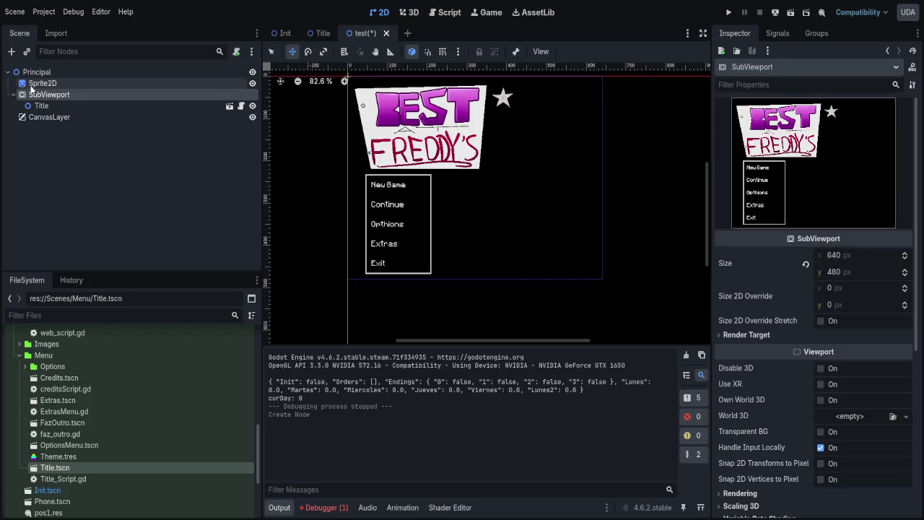
{"action": "left_click_drag", "start_coordinate": [33, 87], "coordinate": [38, 119]}
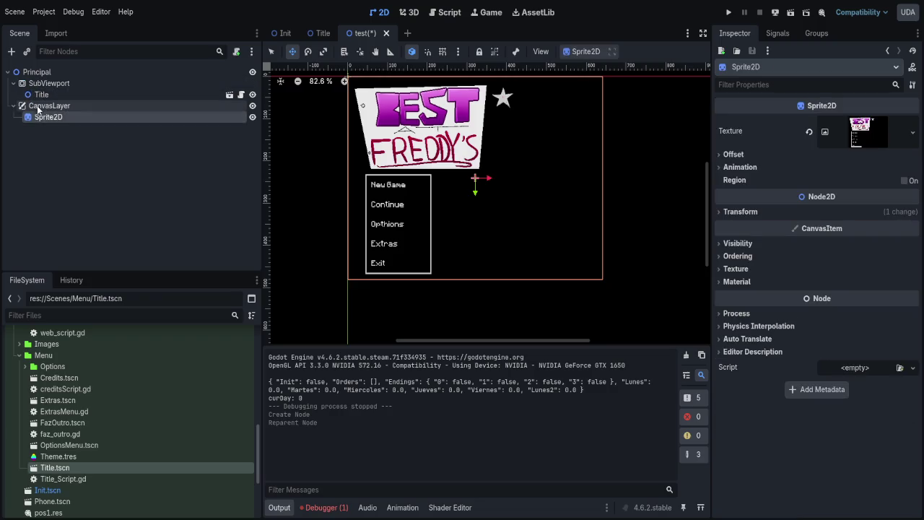
{"action": "key", "text": "ctrl+minus"}
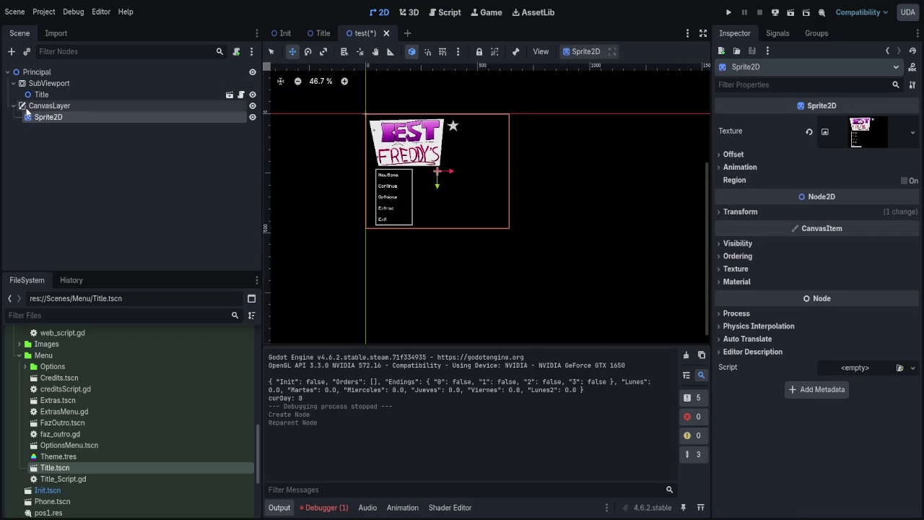
{"action": "key", "text": "Up"}
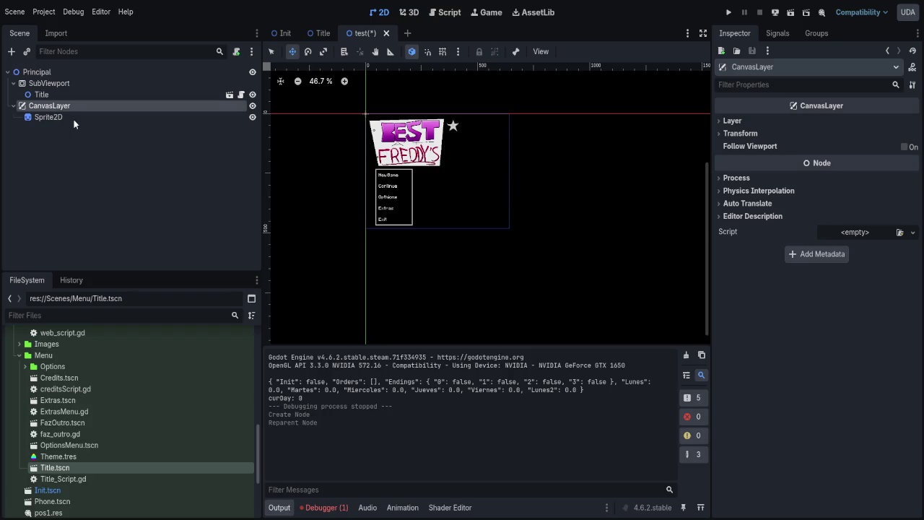
{"action": "key", "text": "Return"}
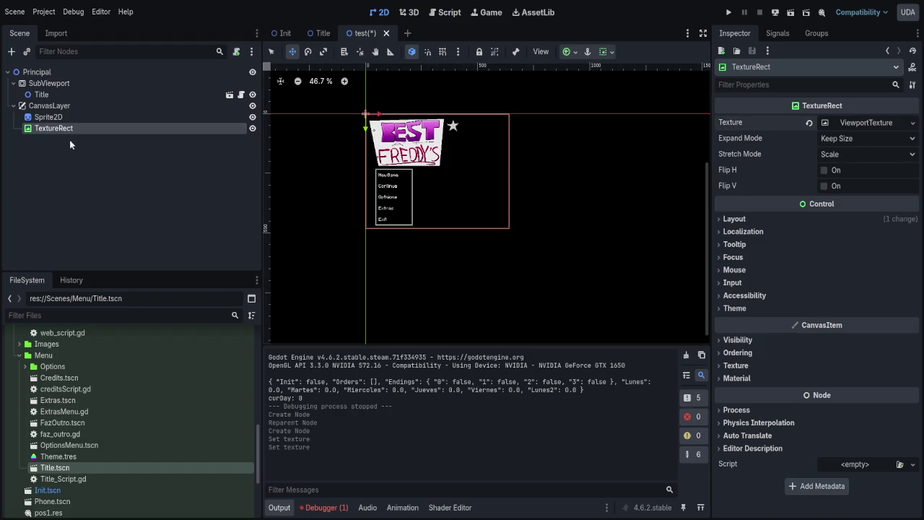
- Delete Sprite2D, set the TextureRect layout to Full Rect, then save and run the scene
{"action": "left_click", "coordinate": [47, 116]}
{"action": "key", "text": "Delete"}
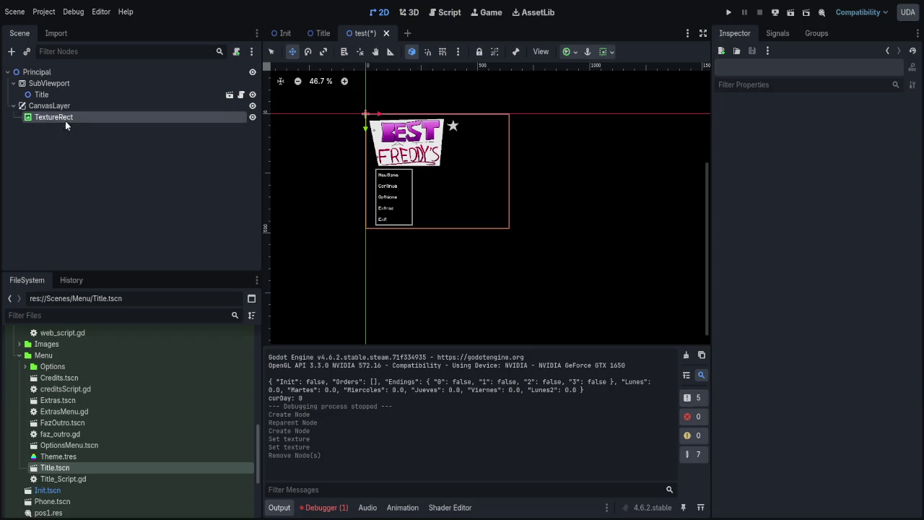
{"action": "left_click", "coordinate": [55, 117]}
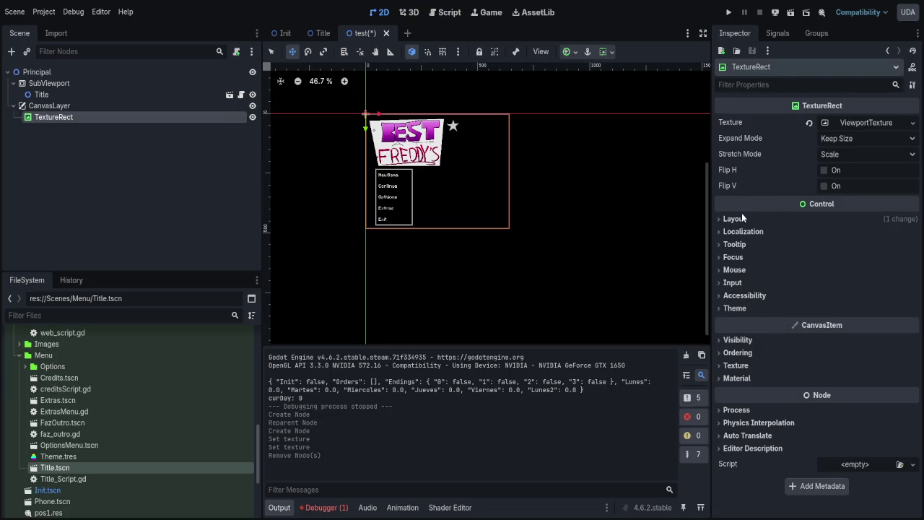
{"action": "left_click", "coordinate": [733, 218]}
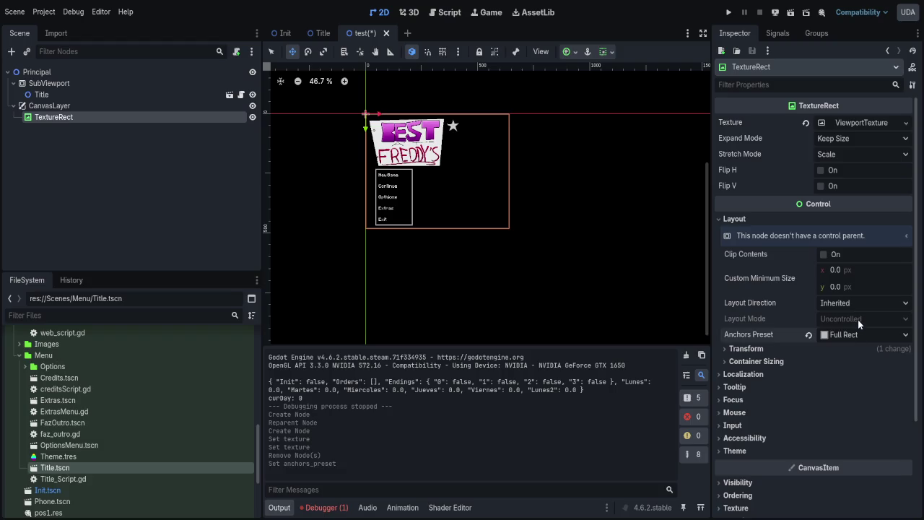
{"action": "left_click", "coordinate": [751, 349]}
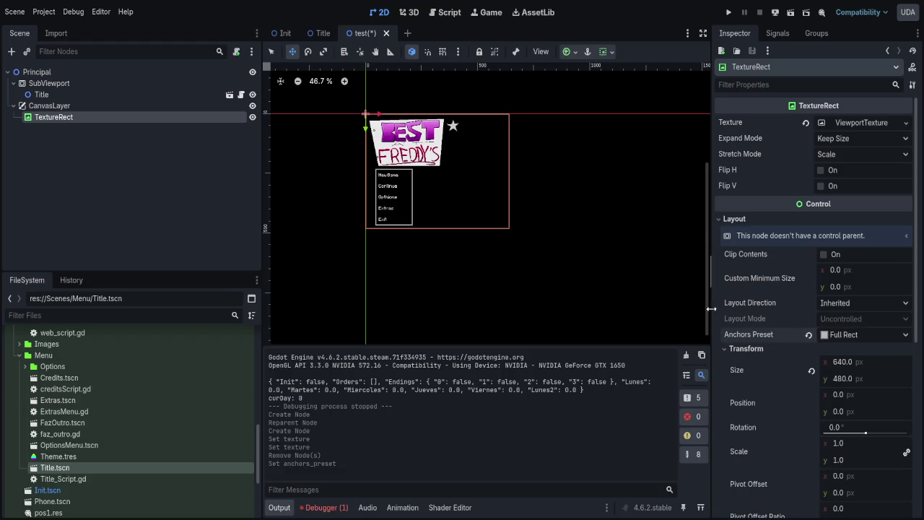
{"action": "scroll", "coordinate": [752, 356], "scroll_direction": "down", "scroll_amount": 5}
{"action": "key", "text": "ctrl+s"}
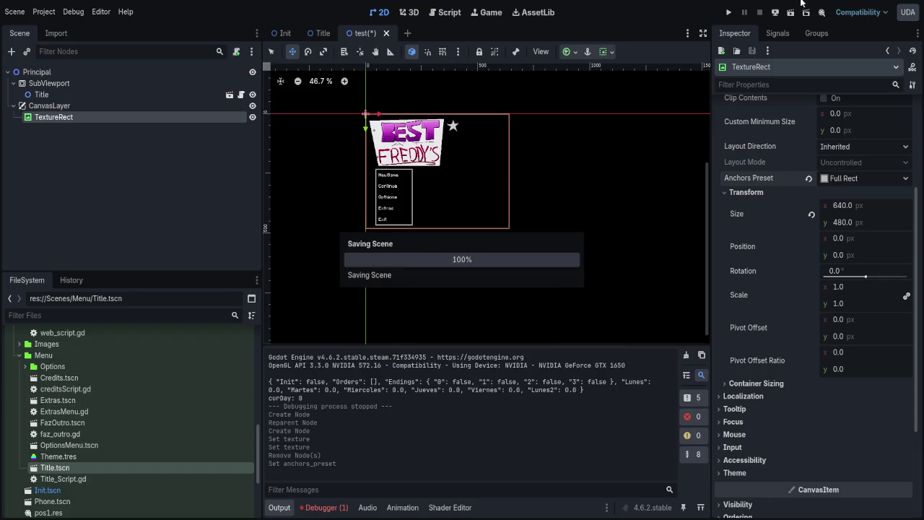
{"action": "left_click", "coordinate": [791, 12]}
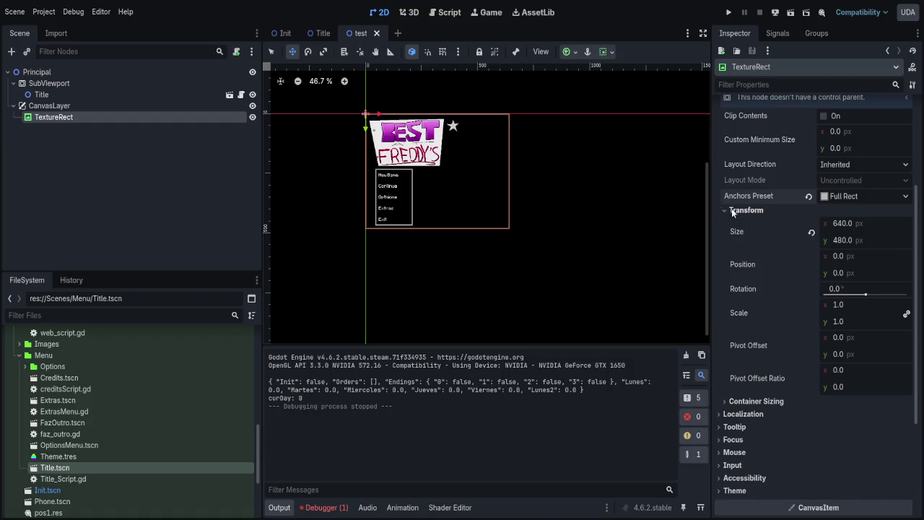
- Test-run the title menu, set the TextureRect Stretch Mode to Keep Aspect, and save and rerun the scene
{"action": "scroll", "coordinate": [803, 253], "scroll_direction": "up", "scroll_amount": 5}
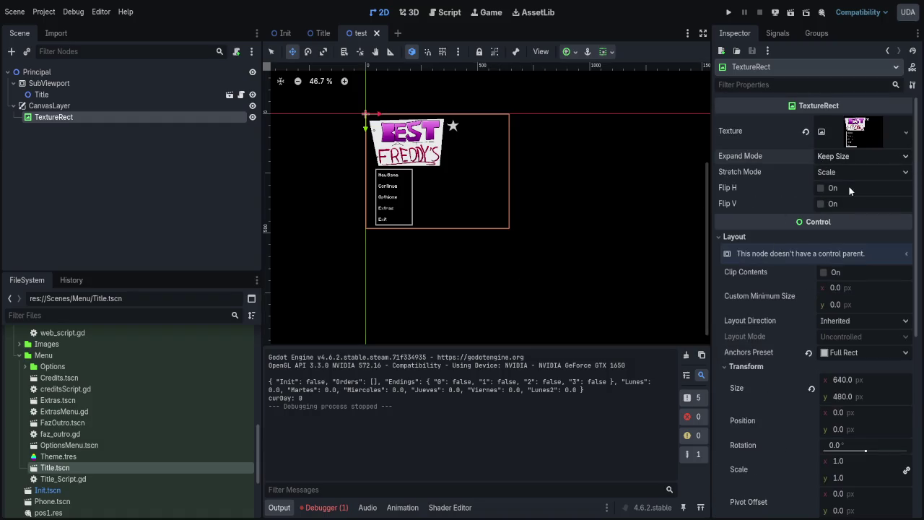
{"action": "left_click", "coordinate": [791, 13]}
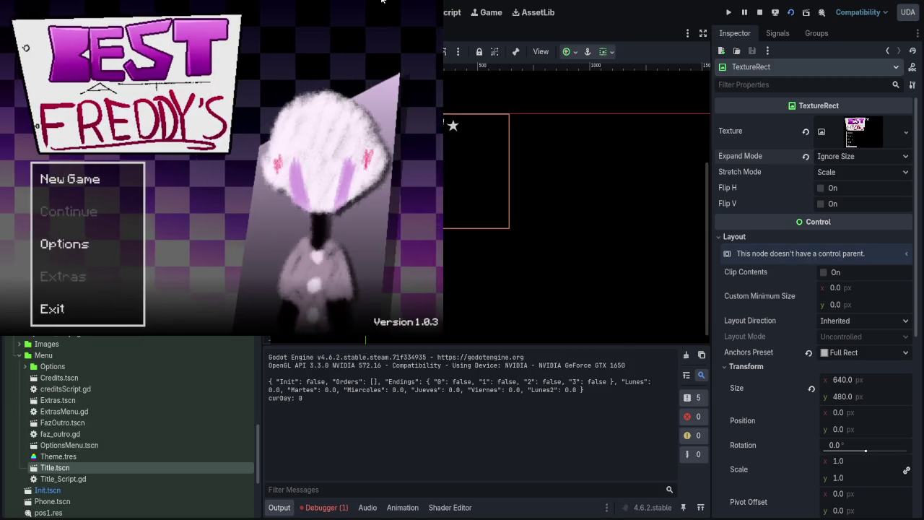
{"action": "left_click", "coordinate": [759, 13]}
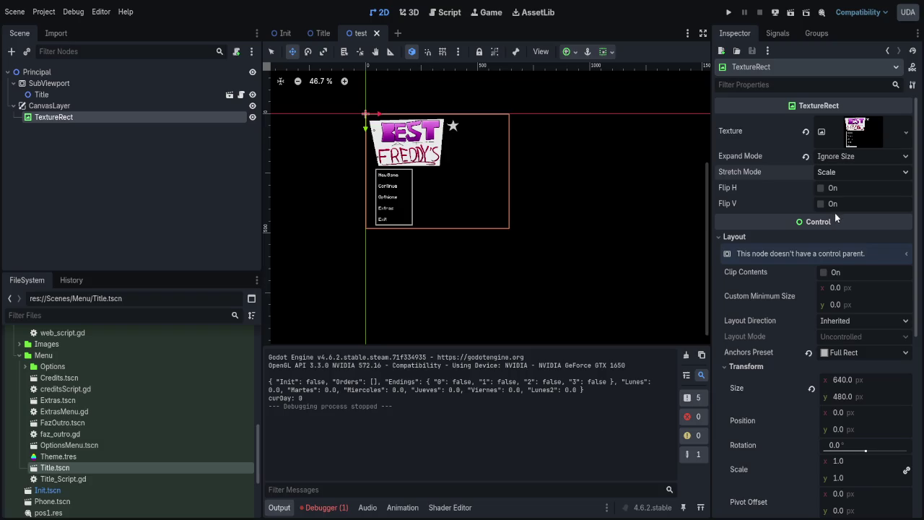
{"action": "left_click", "coordinate": [839, 236]}
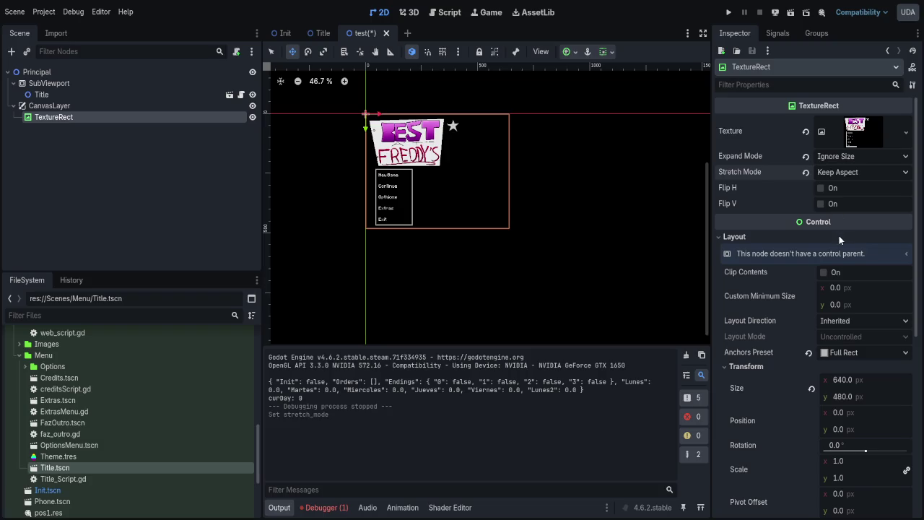
{"action": "left_click", "coordinate": [786, 15]}
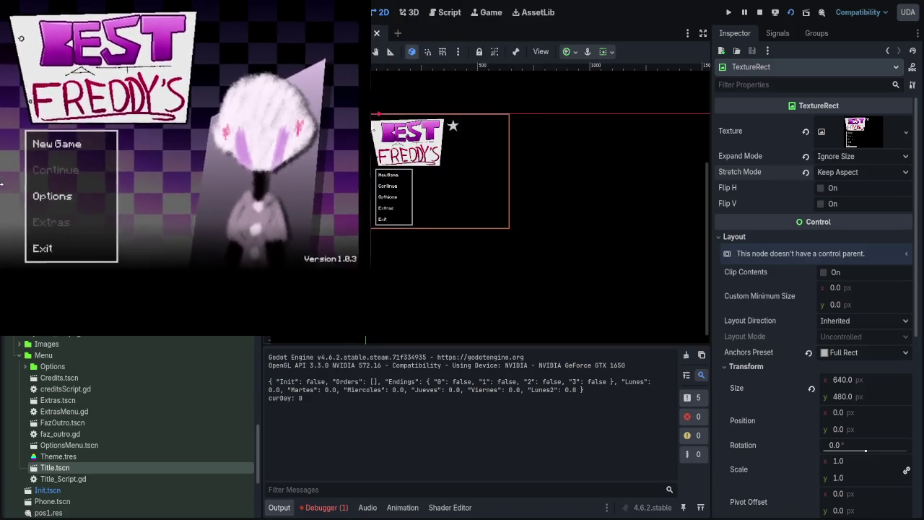
{"action": "scroll", "coordinate": [781, 249], "scroll_direction": "down", "scroll_amount": 5}
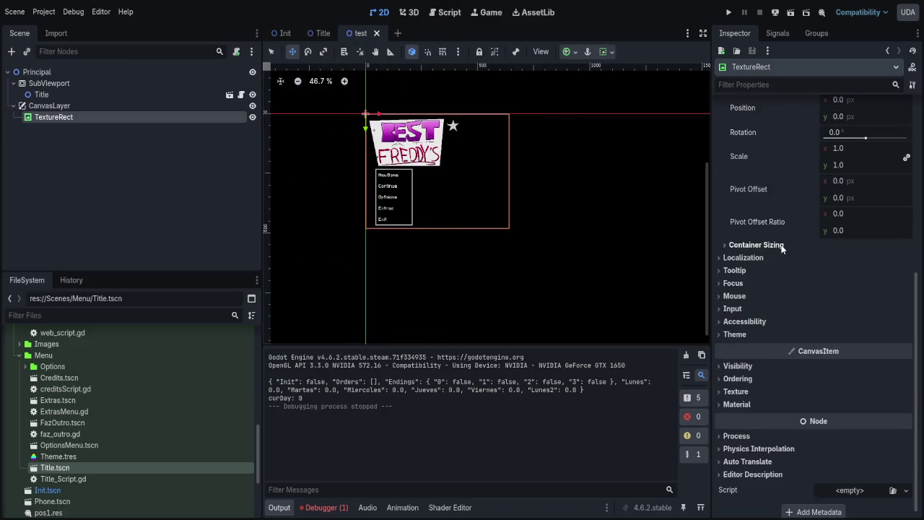
- Set the TextureRect pivot offset ratio to 0.5, 0.5, save, and test-run the scene
{"action": "left_click", "coordinate": [839, 214]}
{"action": "type", "text": "0.5"}
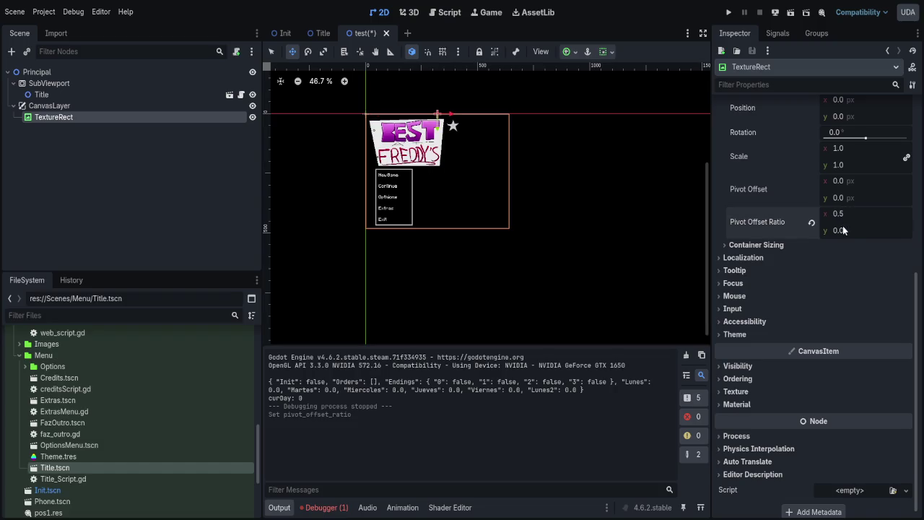
{"action": "key", "text": "ctrl+s"}
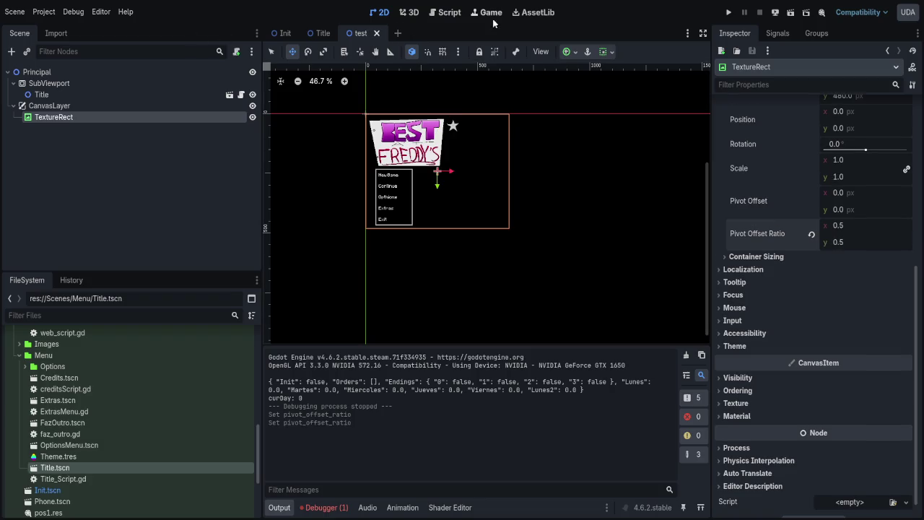
{"action": "left_click", "coordinate": [785, 15]}
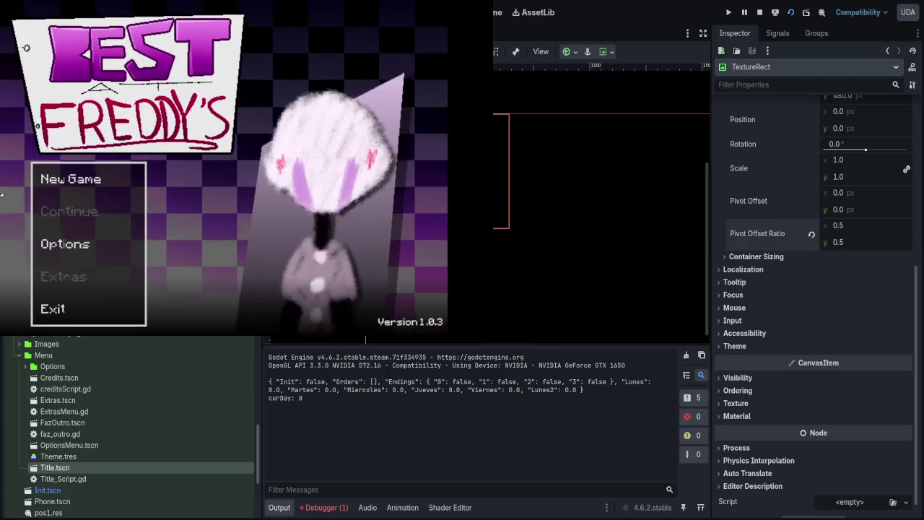
{"action": "key", "text": "F8"}
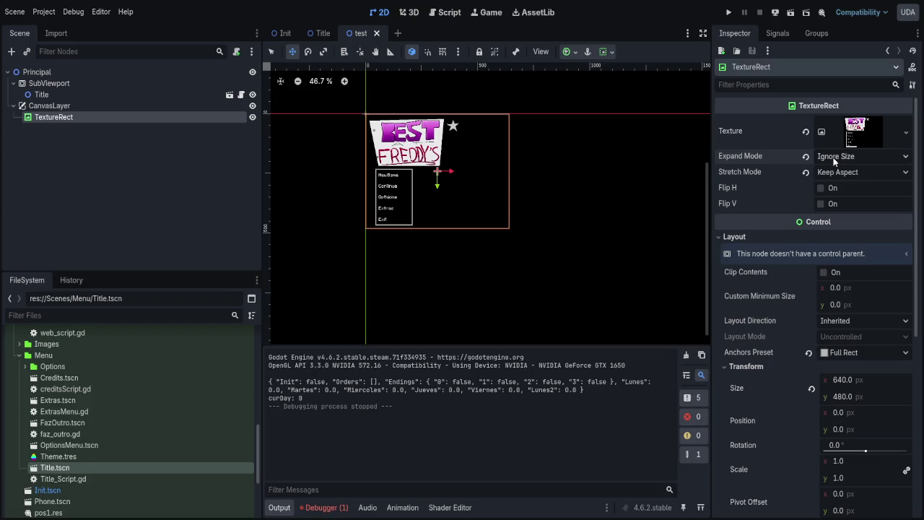
- Set horizontal and vertical container sizing to Shrink Center, then save and test-run the scene
{"action": "scroll", "coordinate": [771, 299], "scroll_direction": "down", "scroll_amount": 3}
{"action": "scroll", "coordinate": [771, 300], "scroll_direction": "up", "scroll_amount": 3}
{"action": "scroll", "coordinate": [771, 300], "scroll_direction": "down", "scroll_amount": 3}
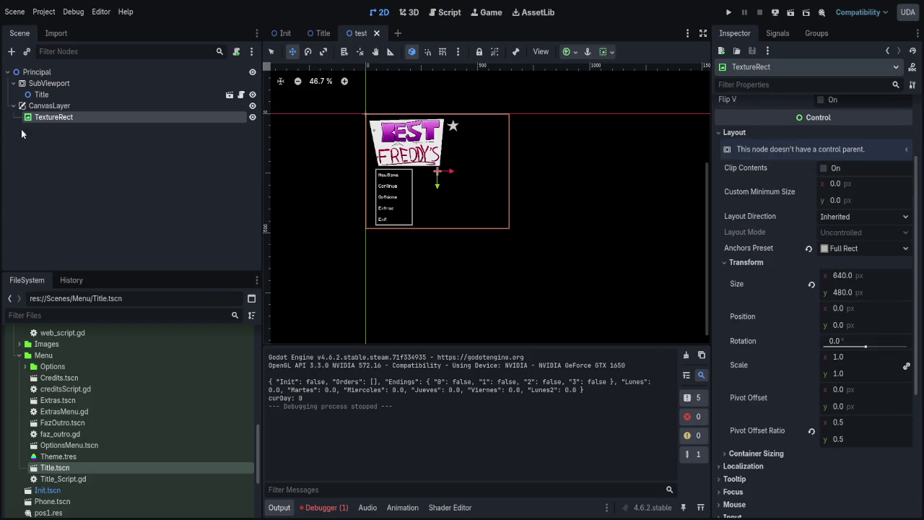
{"action": "scroll", "coordinate": [759, 272], "scroll_direction": "down", "scroll_amount": 4}
{"action": "left_click", "coordinate": [755, 298]}
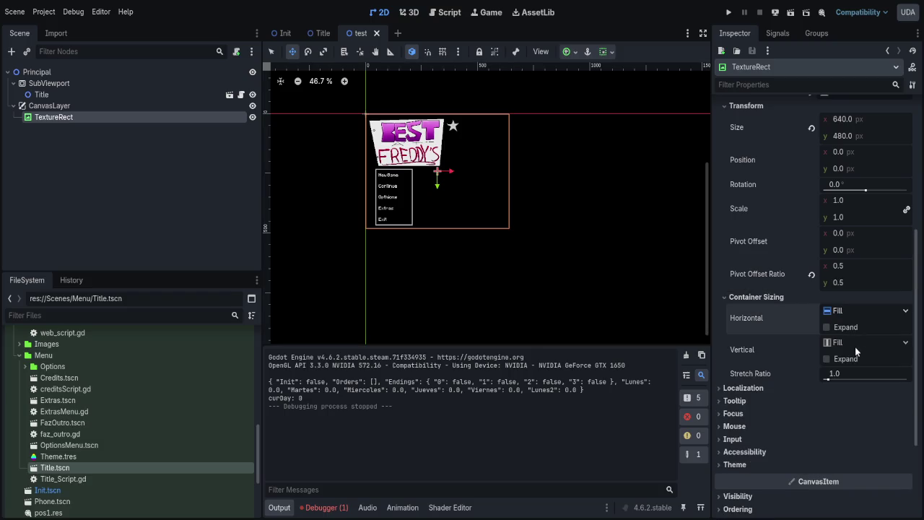
{"action": "left_click", "coordinate": [847, 383]}
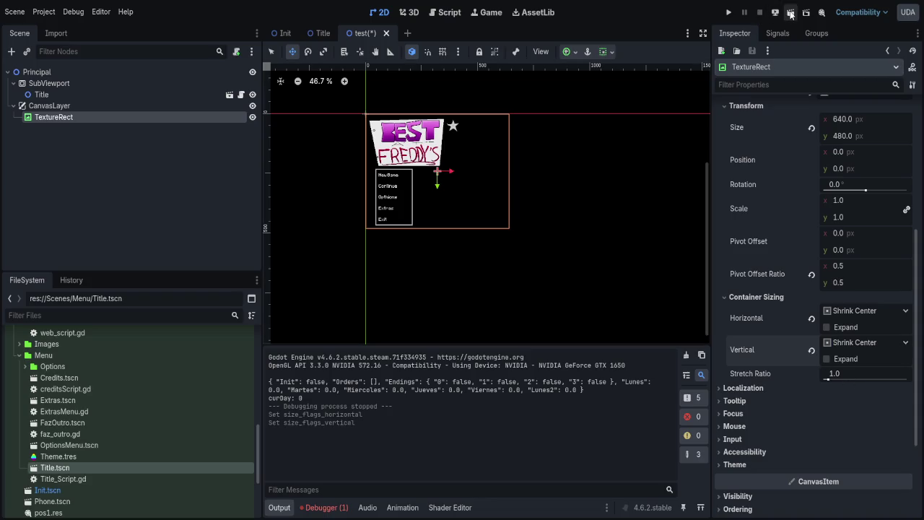
{"action": "left_click", "coordinate": [790, 13]}
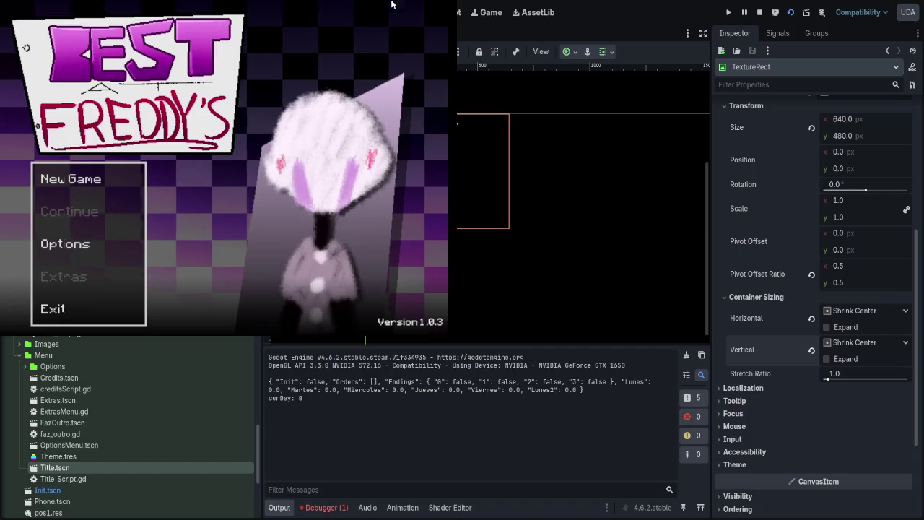
{"action": "key", "text": "F8"}
- Test-run the scene with CanvasLayer's Follow Viewport enabled, then switch Follow Viewport off again
{"action": "left_click", "coordinate": [50, 103]}
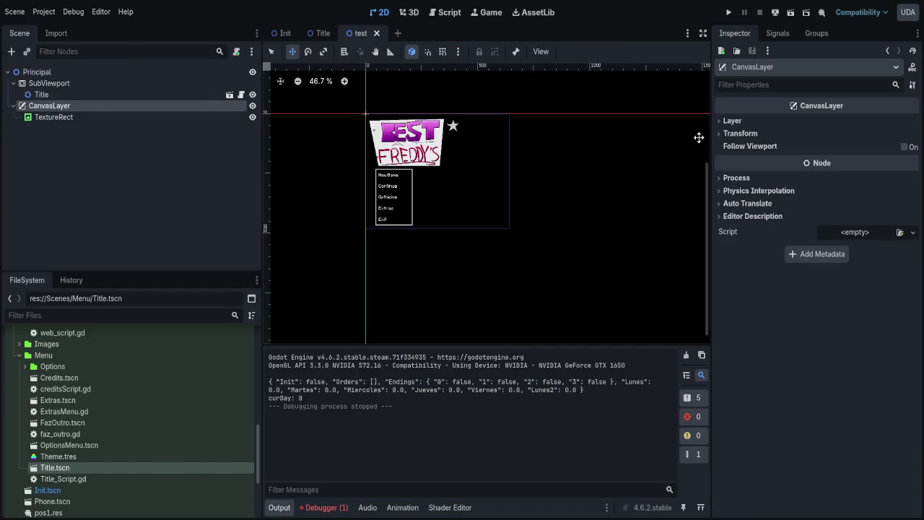
{"action": "left_click", "coordinate": [732, 122]}
{"action": "left_click", "coordinate": [733, 121]}
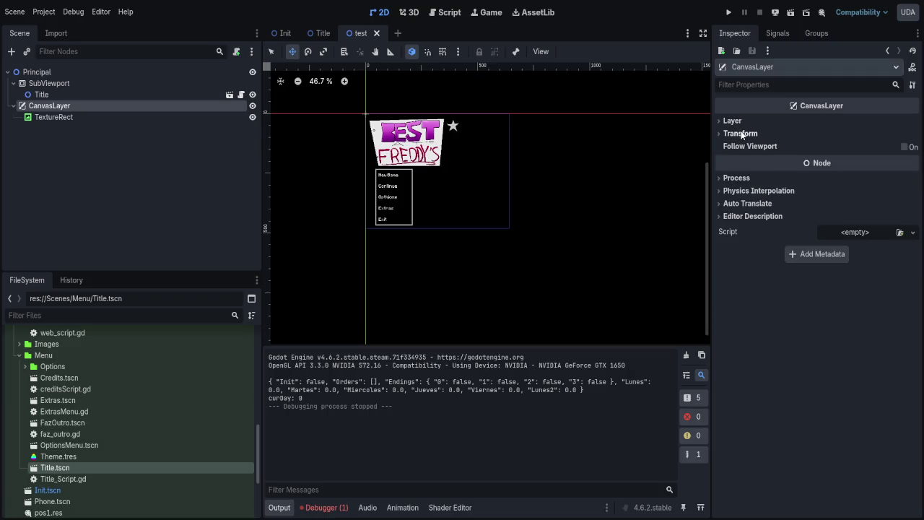
{"action": "left_click", "coordinate": [740, 134]}
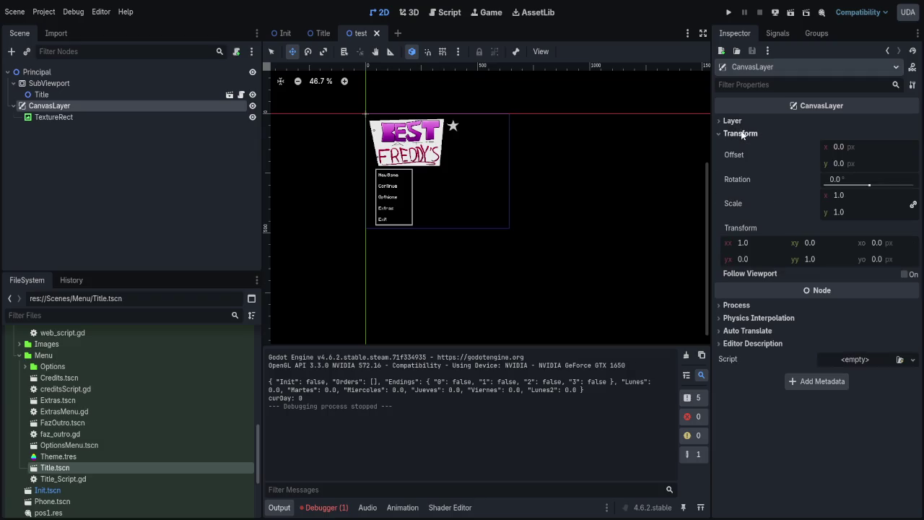
{"action": "left_click", "coordinate": [904, 274]}
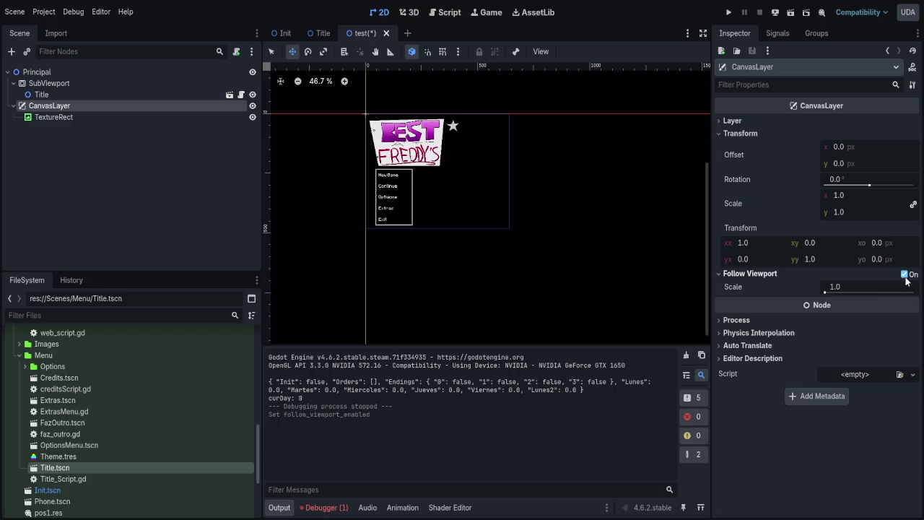
{"action": "left_click", "coordinate": [790, 13]}
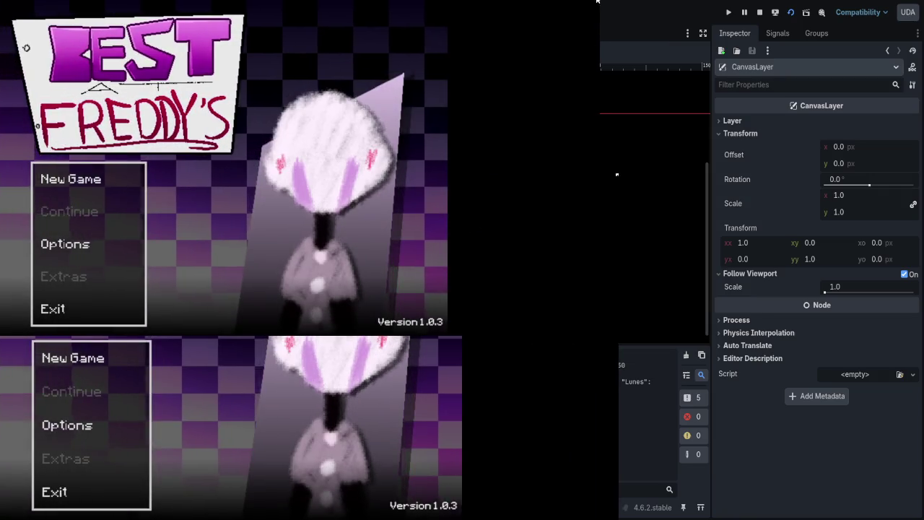
{"action": "key", "text": "F8"}
{"action": "left_click", "coordinate": [904, 273]}
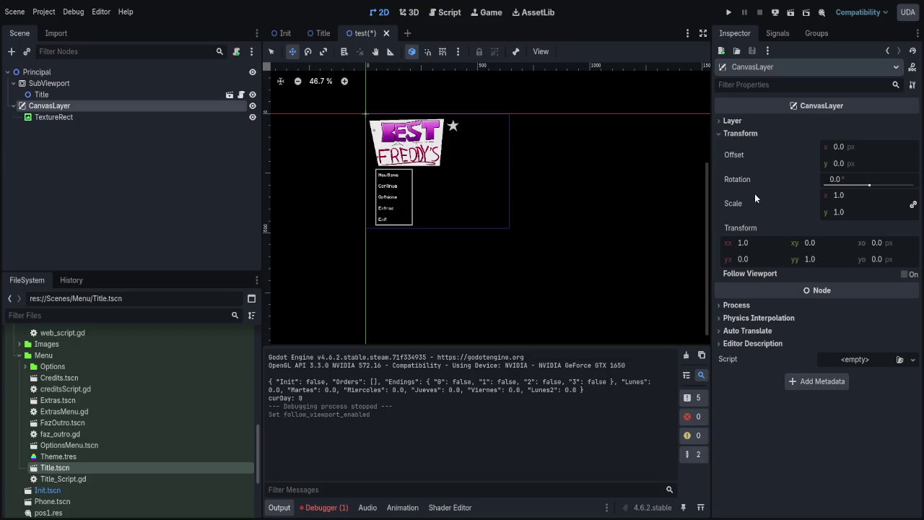
- Undo the TextureRect's anchor change, save, and enter a size of 640 × 480
{"action": "left_click", "coordinate": [55, 117]}
{"action": "scroll", "coordinate": [788, 299], "scroll_direction": "up", "scroll_amount": 2}
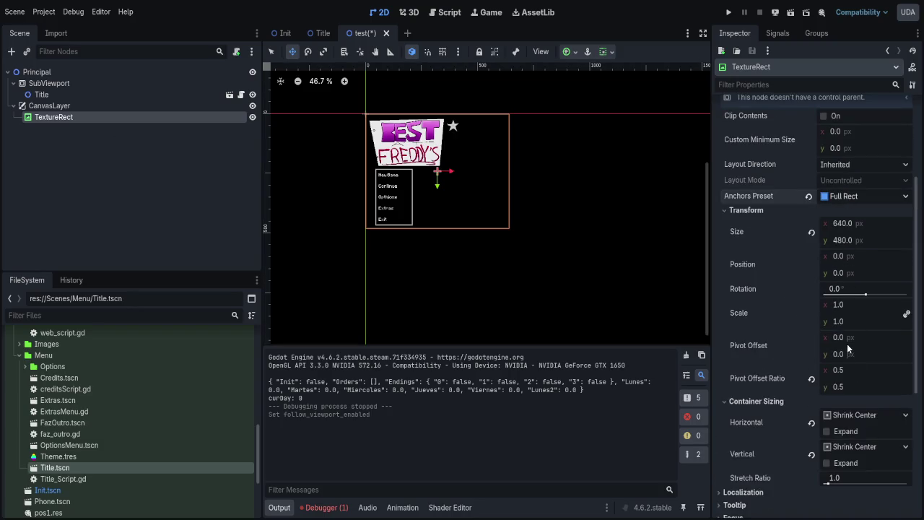
{"action": "key", "text": "ctrl+z"}
{"action": "key", "text": "ctrl+s"}
{"action": "left_click", "coordinate": [831, 230]}
{"action": "type", "text": "40"}
{"action": "key", "text": "Return"}
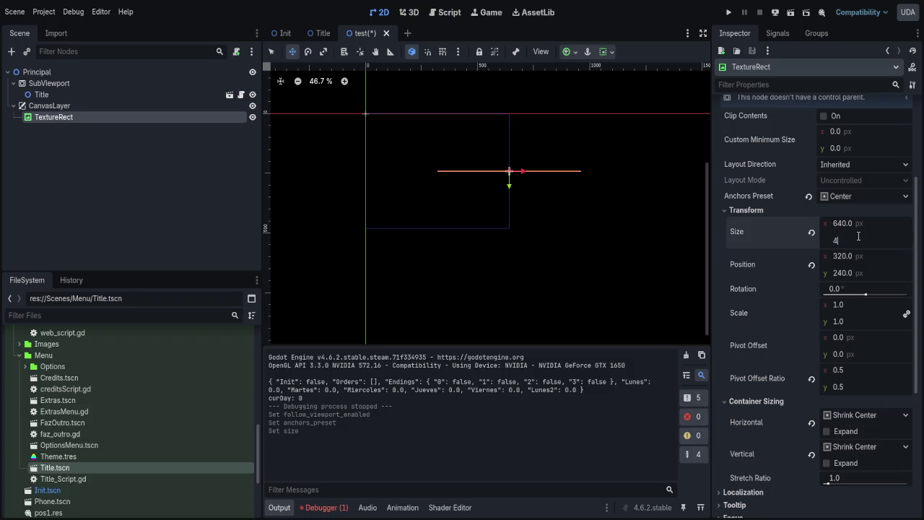
{"action": "type", "text": "80"}
{"action": "key", "text": "Return"}
- Try the Full Rect and Center anchor presets, set custom minimum size 640 × 480, and run with F6
{"action": "left_click", "coordinate": [855, 193]}
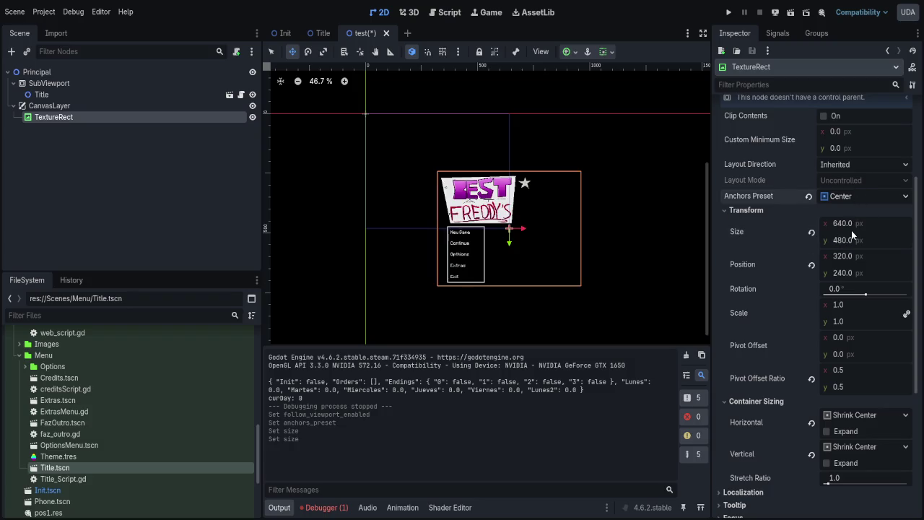
{"action": "left_click", "coordinate": [847, 204]}
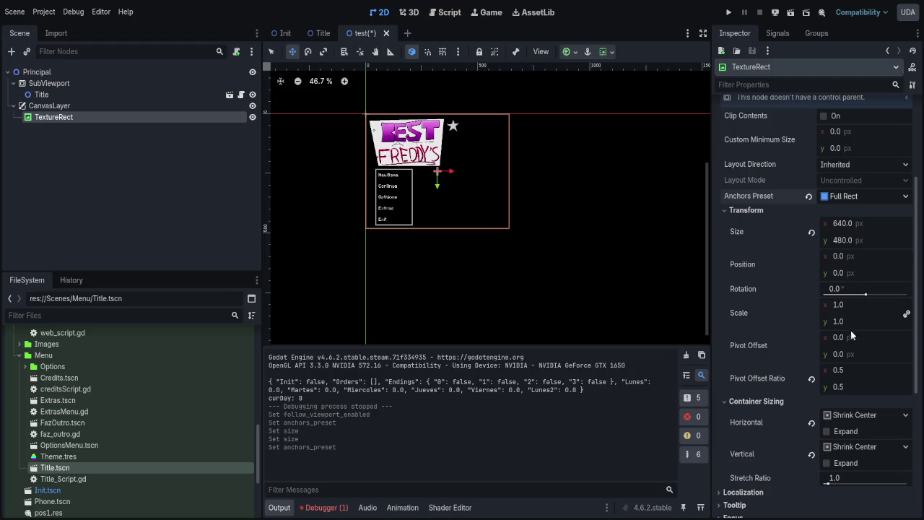
{"action": "left_click", "coordinate": [864, 195]}
{"action": "left_click", "coordinate": [849, 349]}
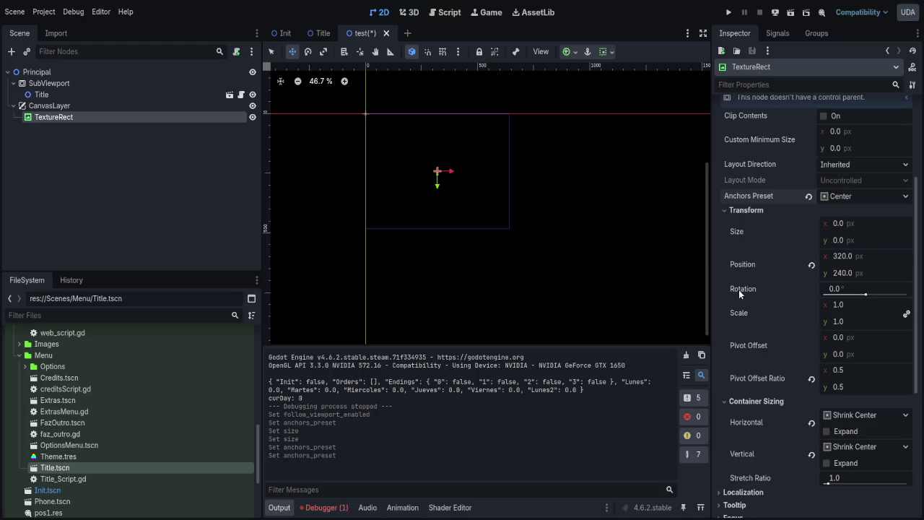
{"action": "key", "text": "ctrl+z"}
{"action": "scroll", "coordinate": [766, 195], "scroll_direction": "up", "scroll_amount": 4}
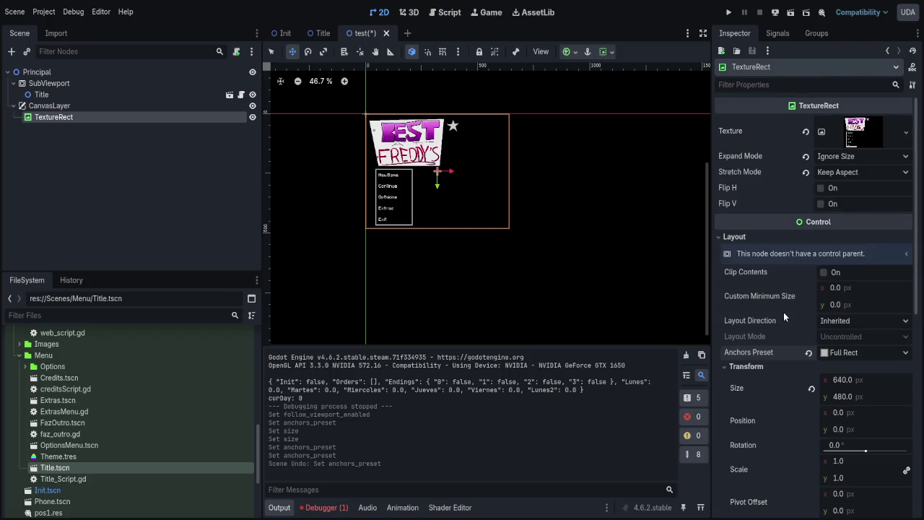
{"action": "type", "text": "640"}
{"action": "key", "text": "Return"}
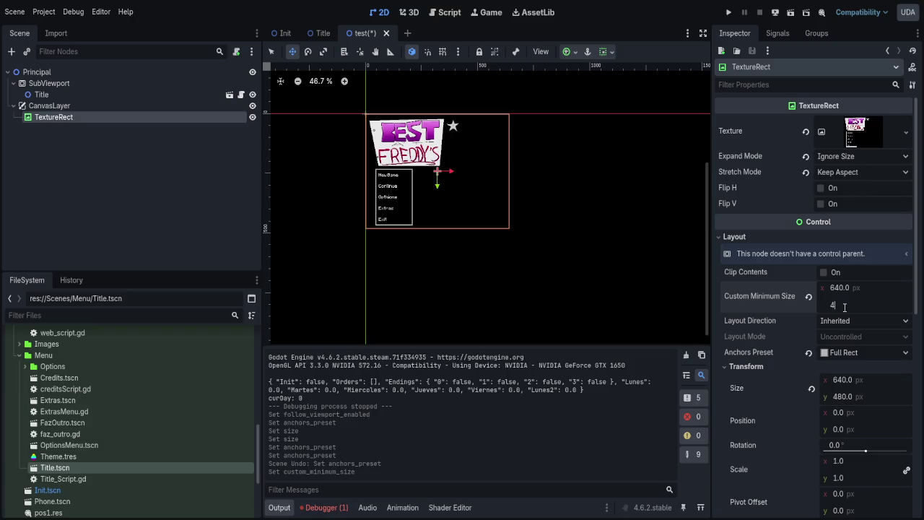
{"action": "type", "text": "80"}
{"action": "key", "text": "Return"}
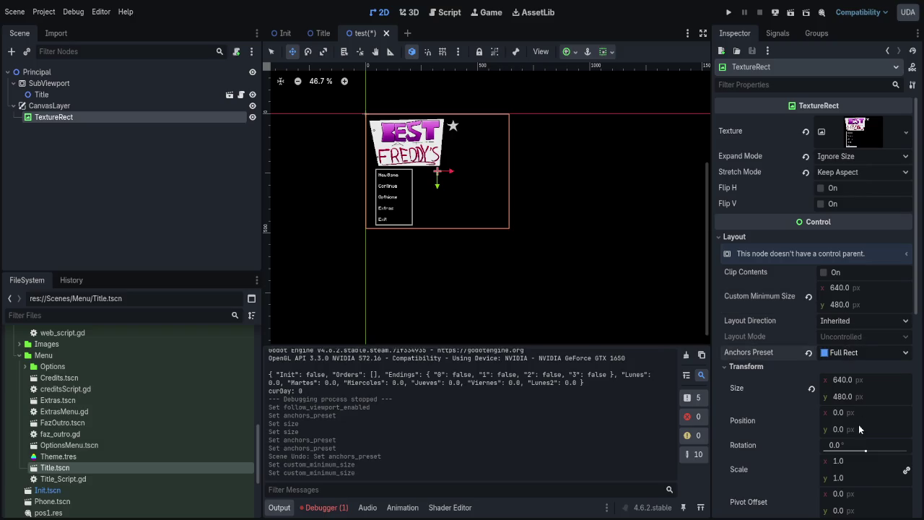
{"action": "key", "text": "F6"}
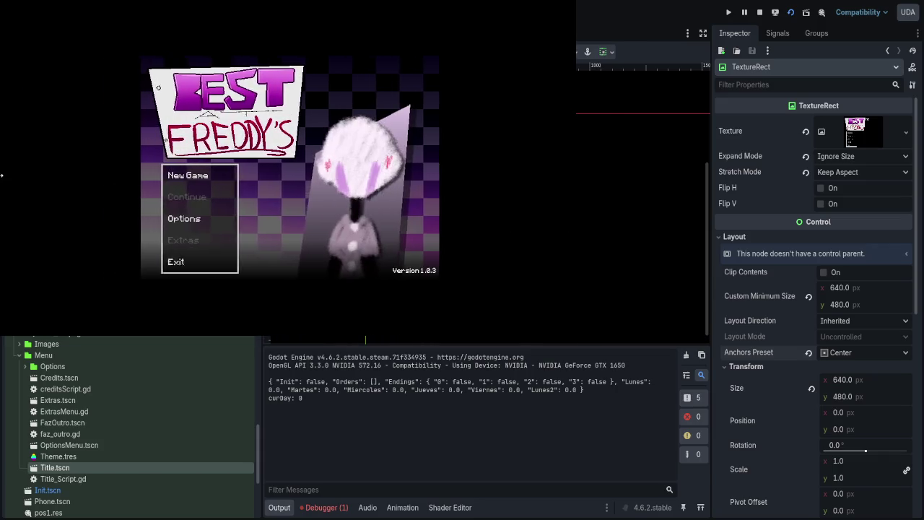
- Try the Fit Height expand mode on the TextureRect and test-run the scene
{"action": "left_click", "coordinate": [760, 13]}
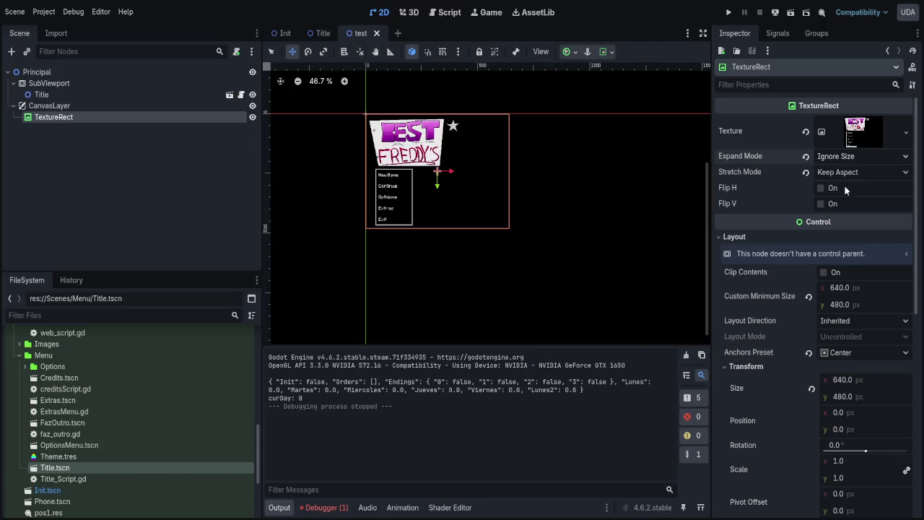
{"action": "key", "text": "ctrl+z"}
{"action": "key", "text": "F6"}
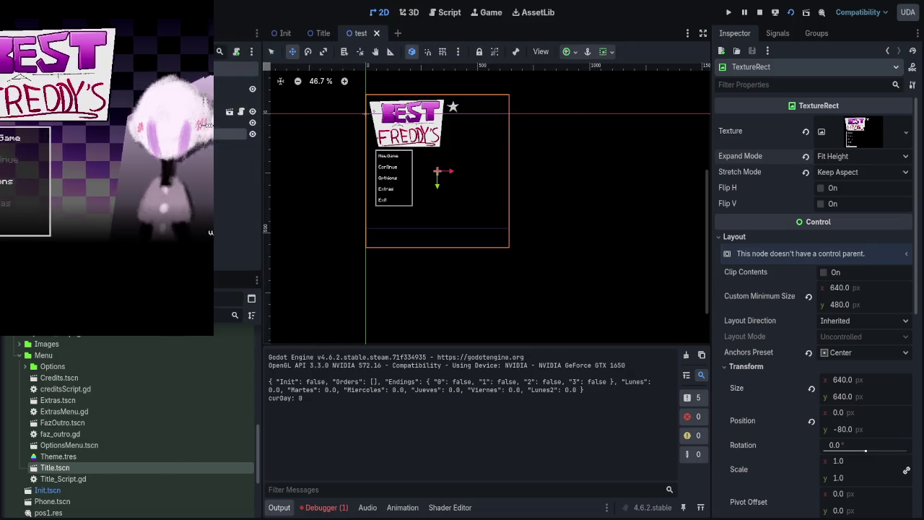
{"action": "key", "text": "F8"}
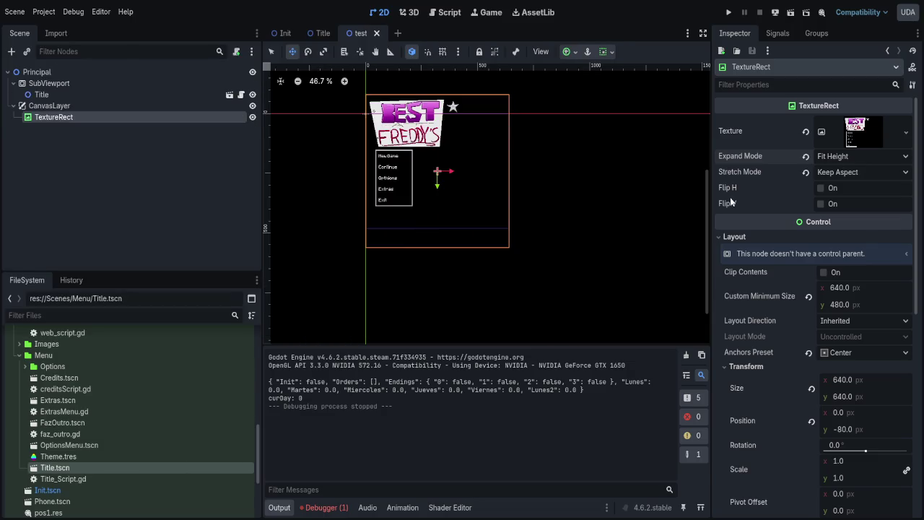
- Undo Fit Height, use Keep Aspect Centered stretch and Full Rect anchors, then save and run
{"action": "key", "text": "ctrl+z"}
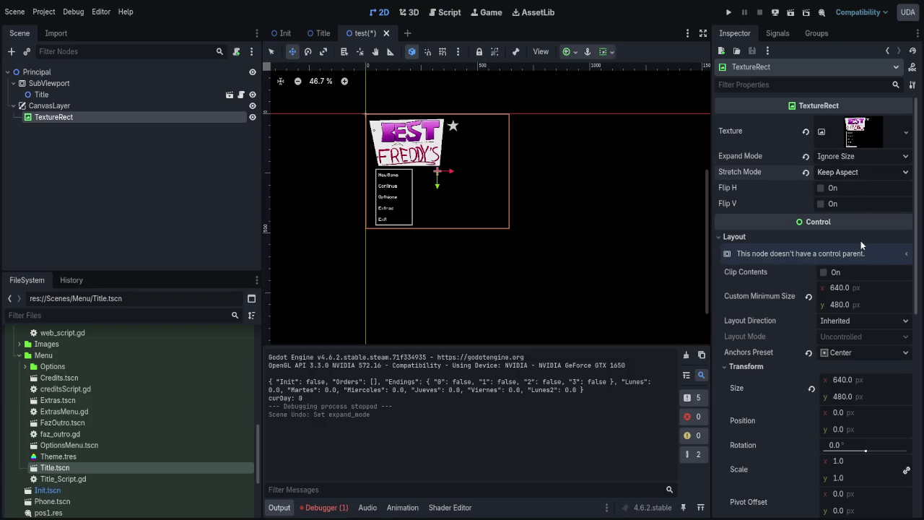
{"action": "key", "text": "ctrl+z"}
{"action": "scroll", "coordinate": [703, 214], "scroll_direction": "down", "scroll_amount": 1}
{"action": "scroll", "coordinate": [781, 251], "scroll_direction": "down", "scroll_amount": 3}
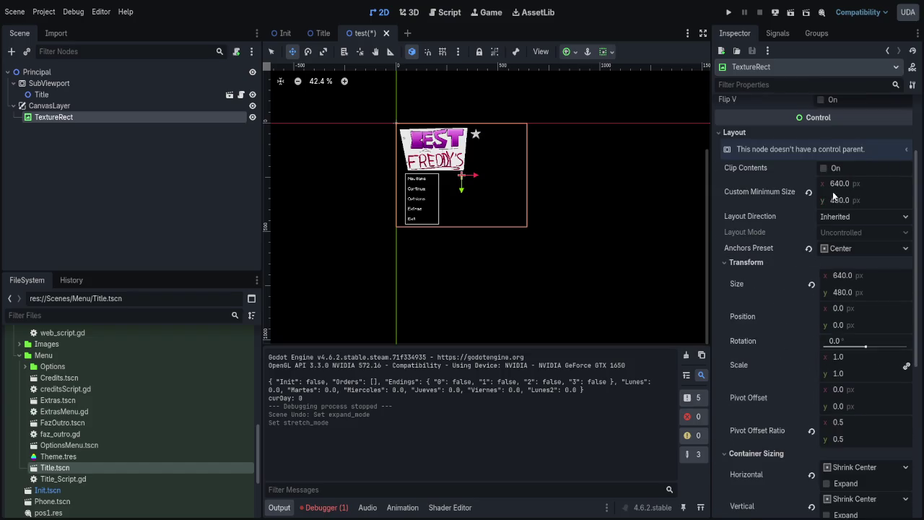
{"action": "scroll", "coordinate": [763, 235], "scroll_direction": "up", "scroll_amount": 2}
{"action": "scroll", "coordinate": [802, 169], "scroll_direction": "down", "scroll_amount": 7}
{"action": "scroll", "coordinate": [798, 220], "scroll_direction": "up", "scroll_amount": 6}
{"action": "scroll", "coordinate": [798, 220], "scroll_direction": "up", "scroll_amount": 2}
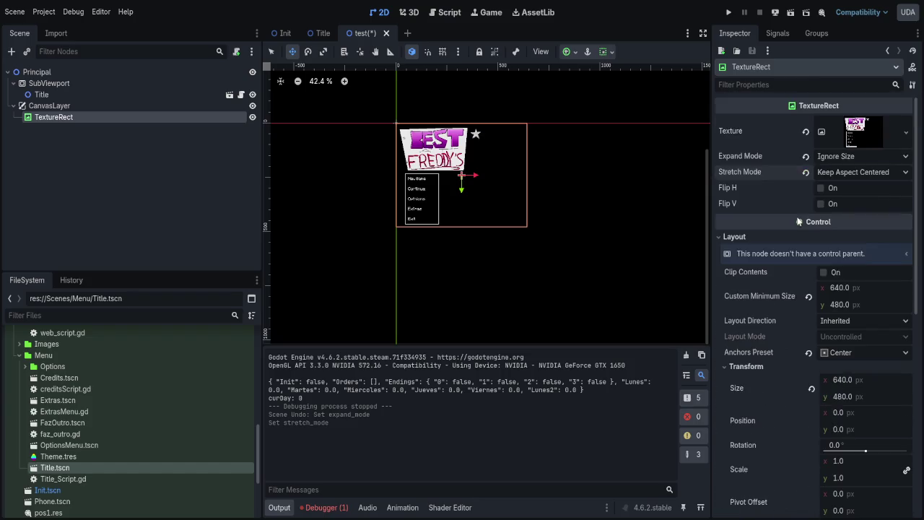
{"action": "left_click", "coordinate": [863, 353]}
{"action": "left_click", "coordinate": [790, 12]}
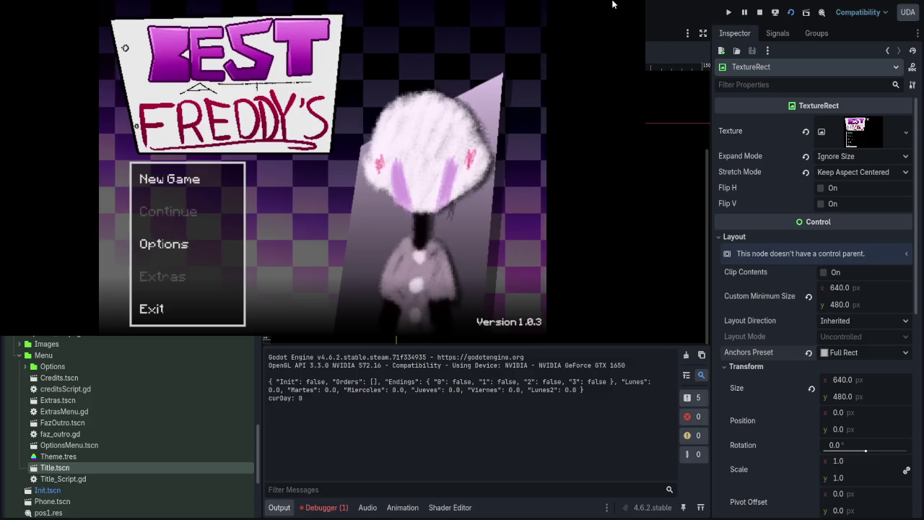
- Set the TextureRect's CanvasItem texture filter to Nearest, then test-run and close the game
{"action": "key", "text": "F8"}
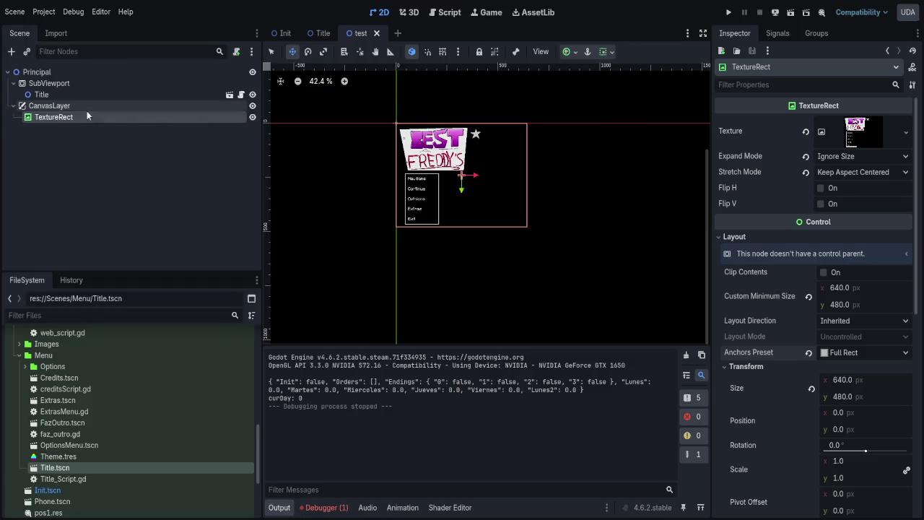
{"action": "left_click", "coordinate": [87, 110]}
{"action": "left_click", "coordinate": [85, 113]}
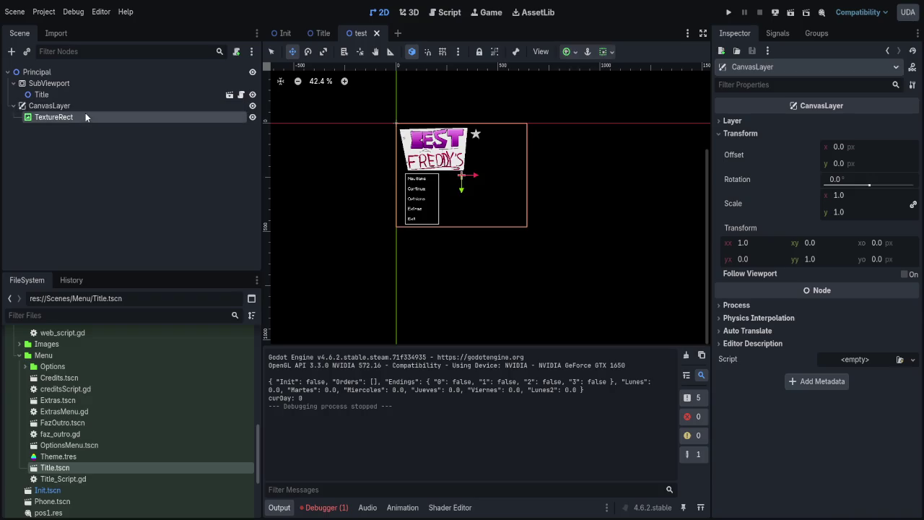
{"action": "left_click", "coordinate": [798, 241]}
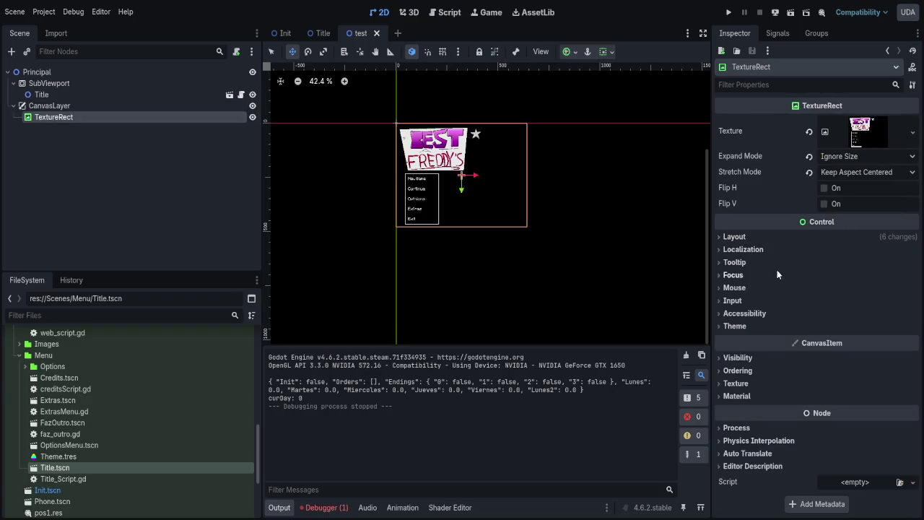
{"action": "left_click", "coordinate": [747, 395]}
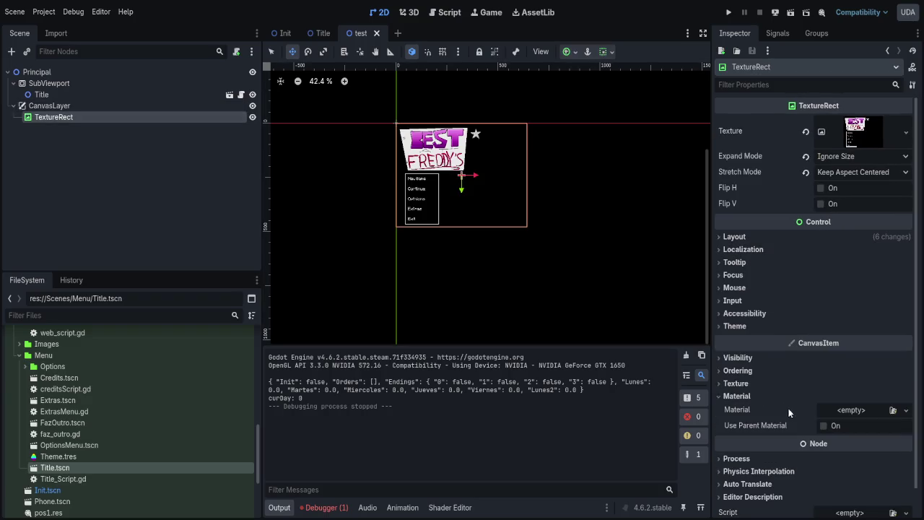
{"action": "left_click", "coordinate": [746, 384]}
{"action": "left_click", "coordinate": [828, 430]}
{"action": "left_click", "coordinate": [791, 13]}
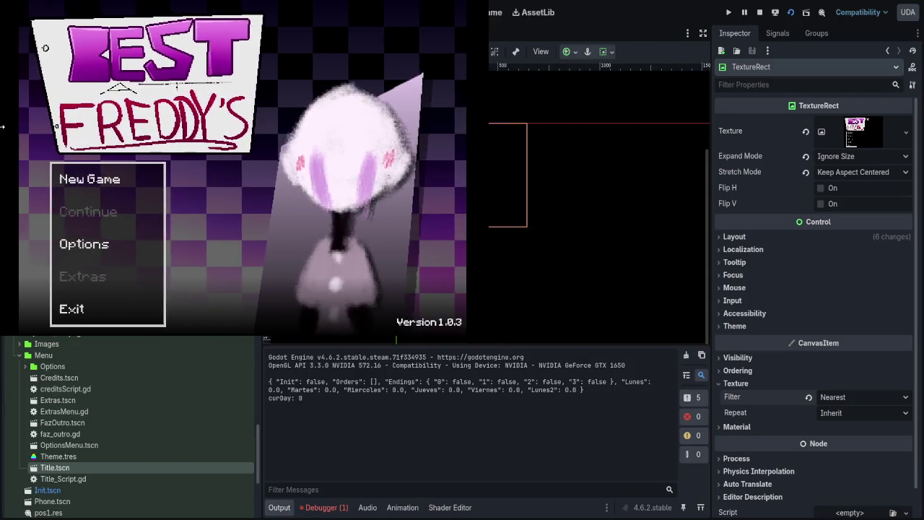
{"action": "key", "text": "alt+F4"}
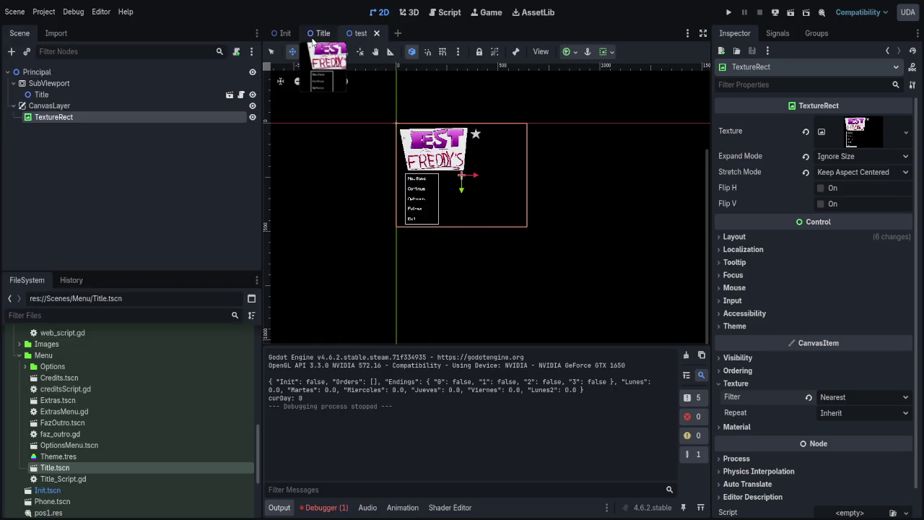
- Open FazQuest.tscn and the quest minigame's Title.tscn from the FileSystem dock
{"action": "scroll", "coordinate": [90, 419], "scroll_direction": "up", "scroll_amount": 5}
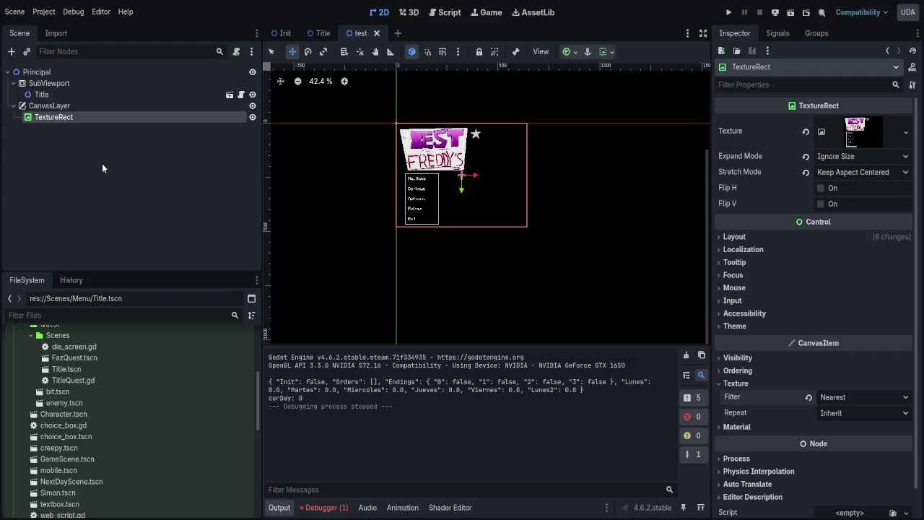
{"action": "double_click", "coordinate": [77, 359]}
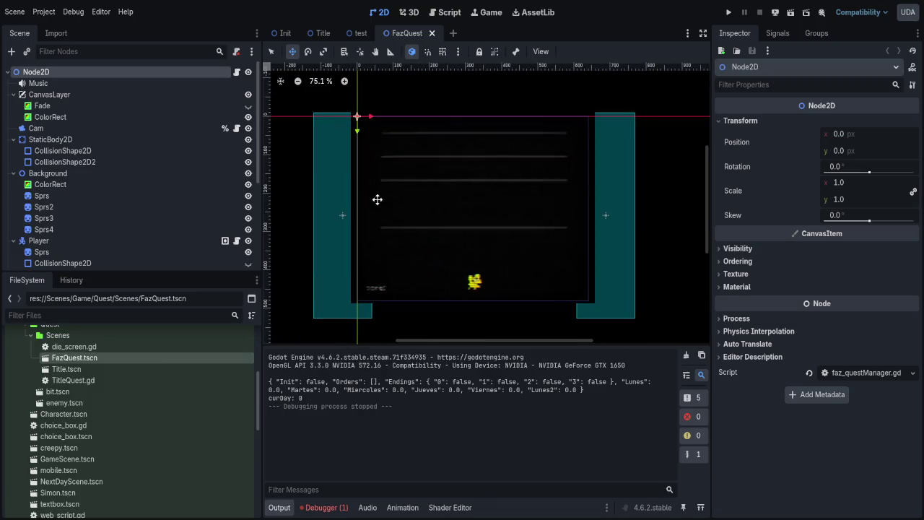
{"action": "double_click", "coordinate": [76, 368]}
{"action": "left_click_drag", "start_coordinate": [370, 272], "coordinate": [312, 253]}
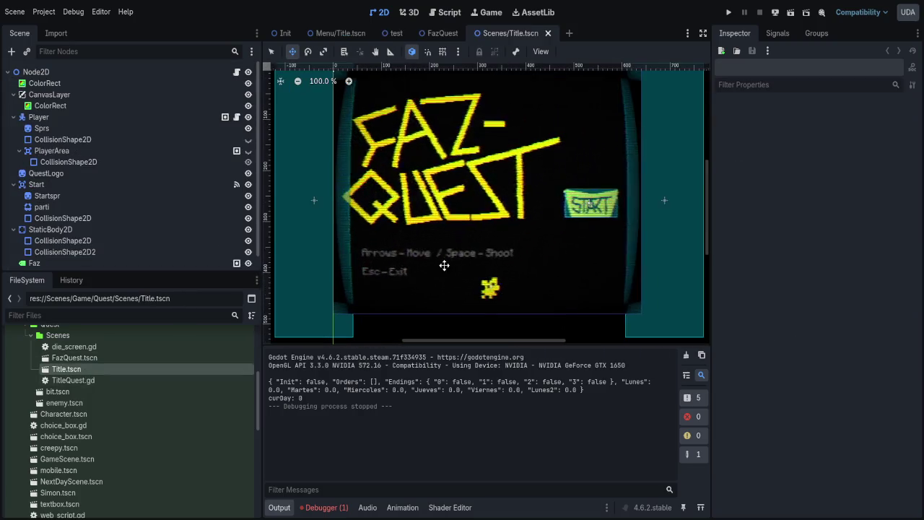
- Collapse the Player, CanvasLayer, Start and StaticBody2D nodes in the Title scene tree
{"action": "left_click", "coordinate": [45, 130]}
{"action": "left_click", "coordinate": [13, 117]}
{"action": "left_click", "coordinate": [13, 95]}
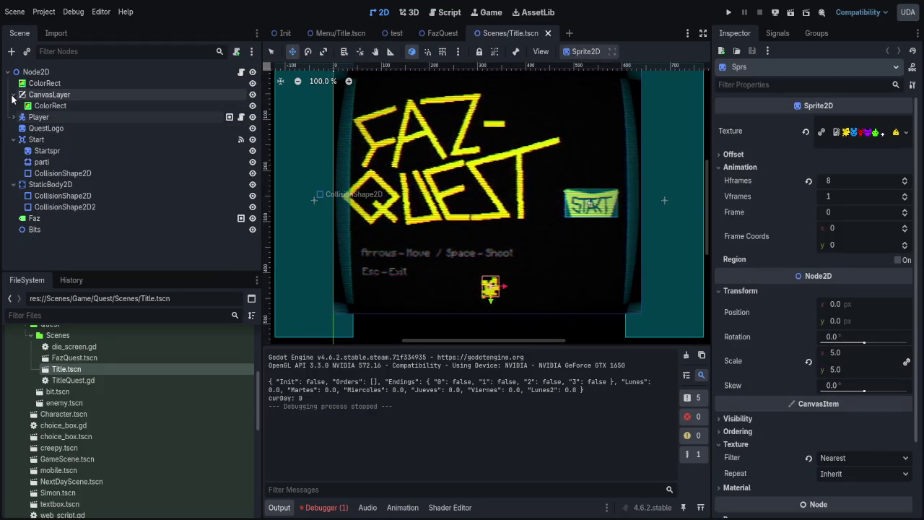
{"action": "left_click", "coordinate": [13, 128]}
{"action": "left_click", "coordinate": [13, 139]}
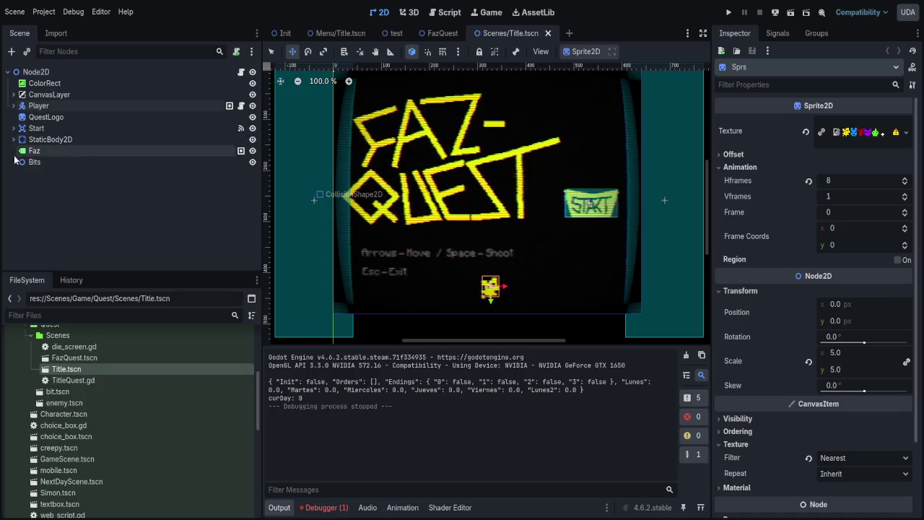
{"action": "scroll", "coordinate": [76, 383], "scroll_direction": "down", "scroll_amount": 6}
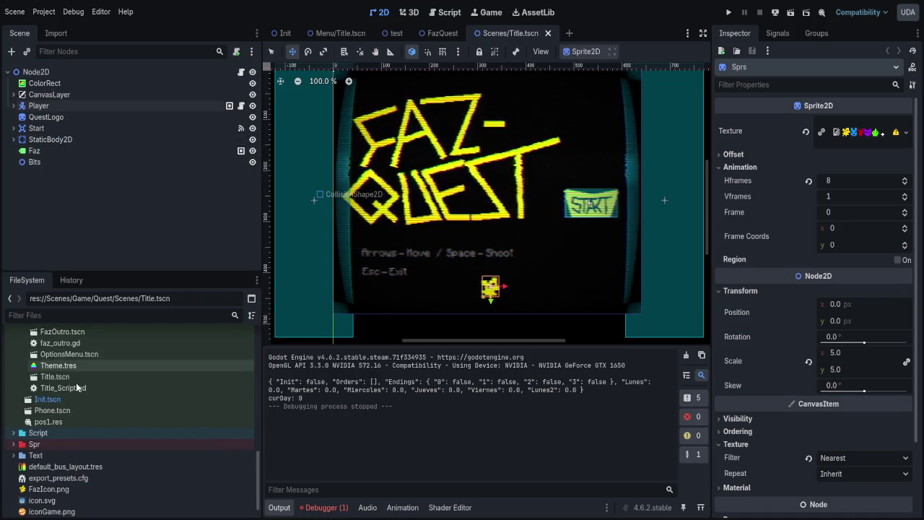
{"action": "scroll", "coordinate": [76, 382], "scroll_direction": "up", "scroll_amount": 7}
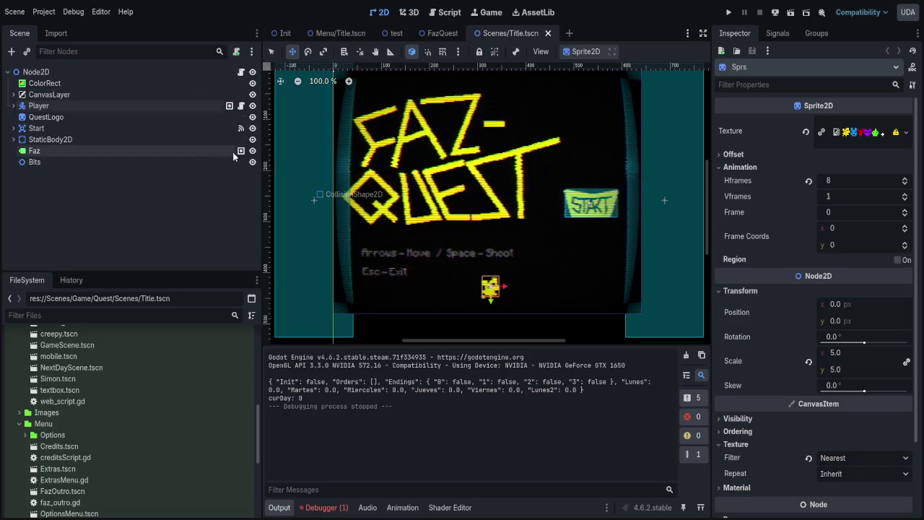
- Switch to the Init scene and select Init.tscn in the FileSystem dock
{"action": "left_click", "coordinate": [283, 33]}
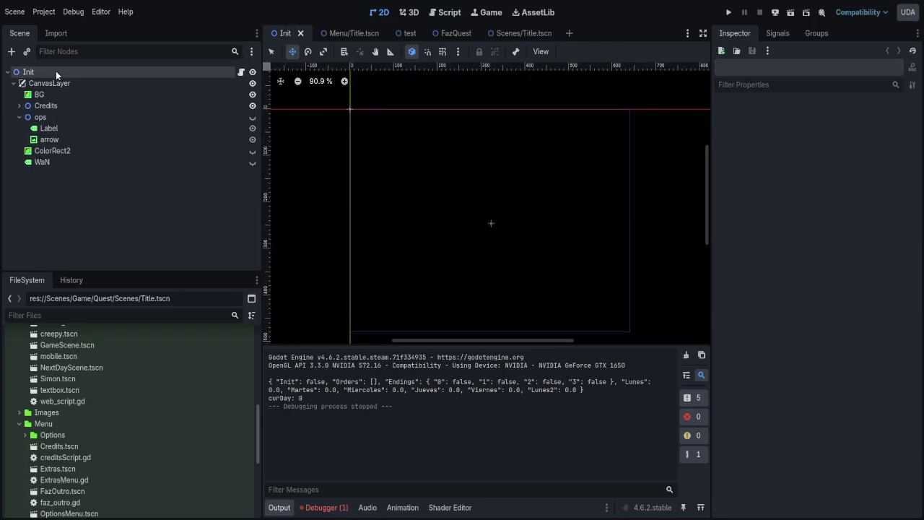
{"action": "scroll", "coordinate": [69, 387], "scroll_direction": "down", "scroll_amount": 5}
{"action": "left_click", "coordinate": [52, 399]}
{"action": "scroll", "coordinate": [51, 411], "scroll_direction": "up", "scroll_amount": 5}
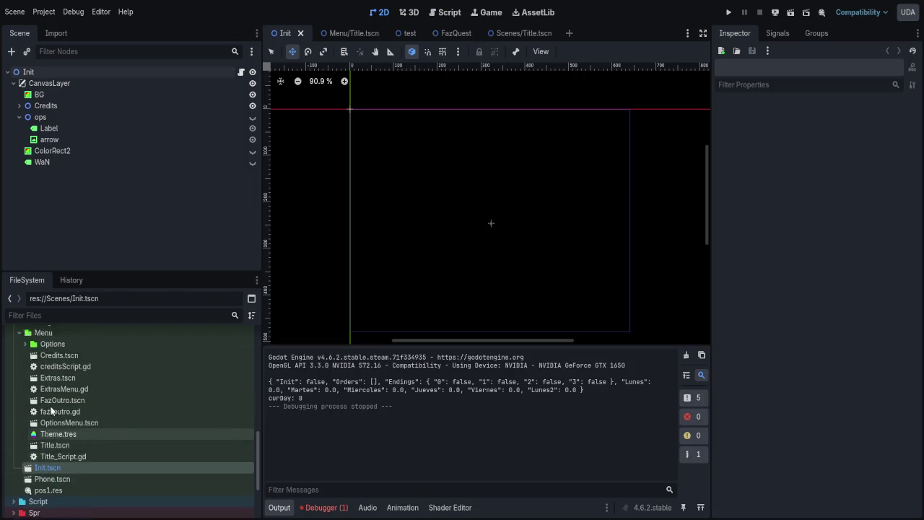
{"action": "scroll", "coordinate": [51, 411], "scroll_direction": "up", "scroll_amount": 10}
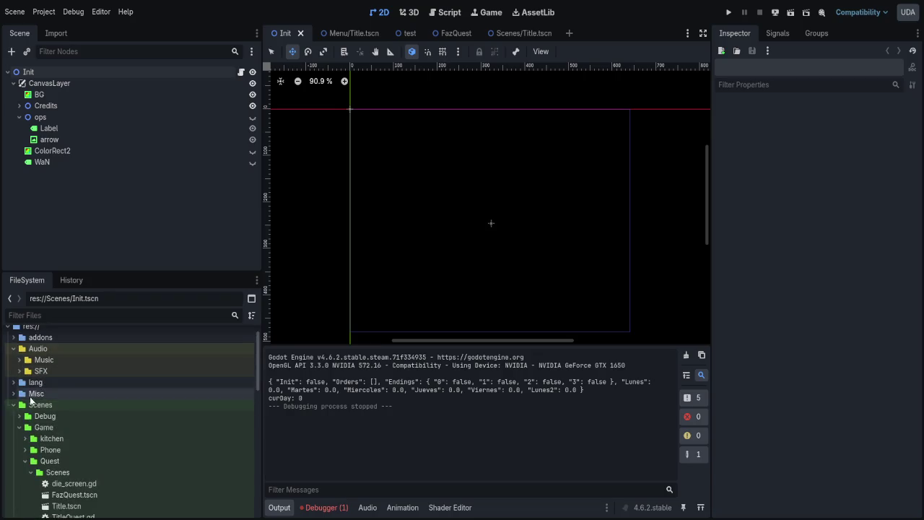
- Attach a new SceneManager.gd script extending Node2D to the test scene's Principal root node
{"action": "left_click", "coordinate": [410, 33]}
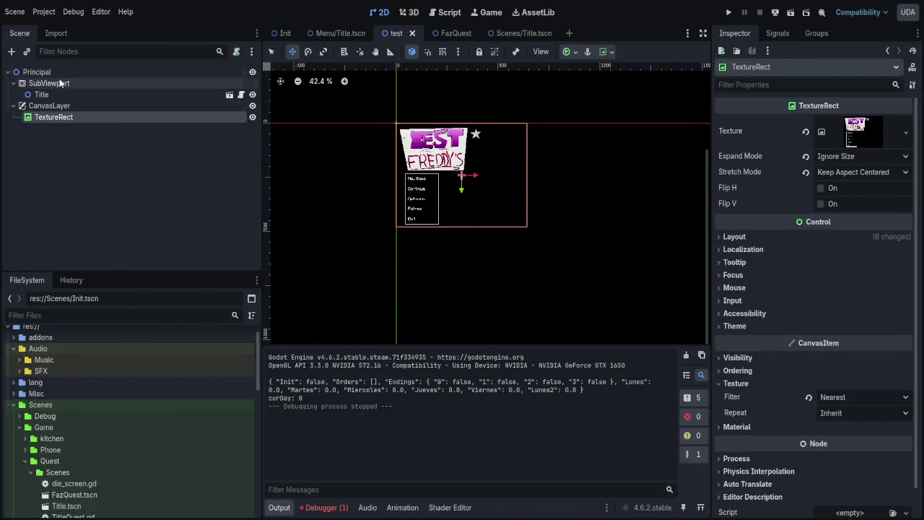
{"action": "left_click", "coordinate": [41, 93]}
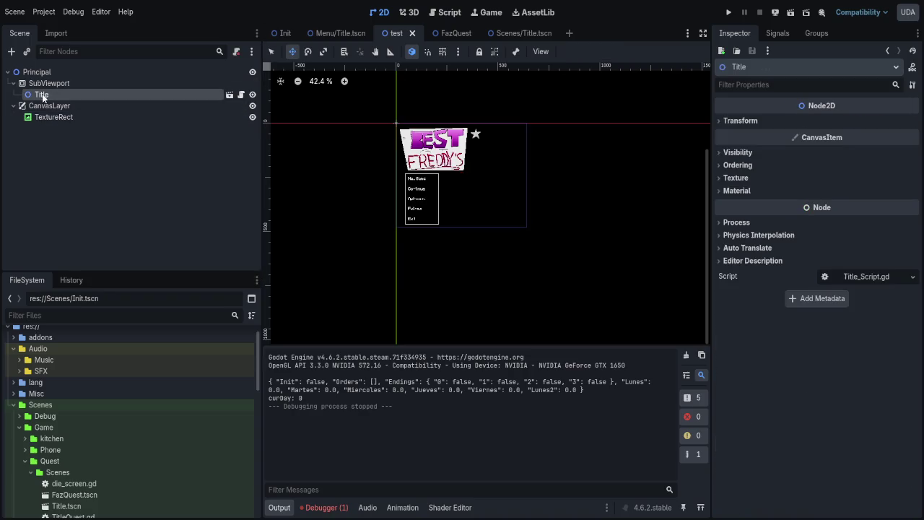
{"action": "left_click", "coordinate": [45, 74]}
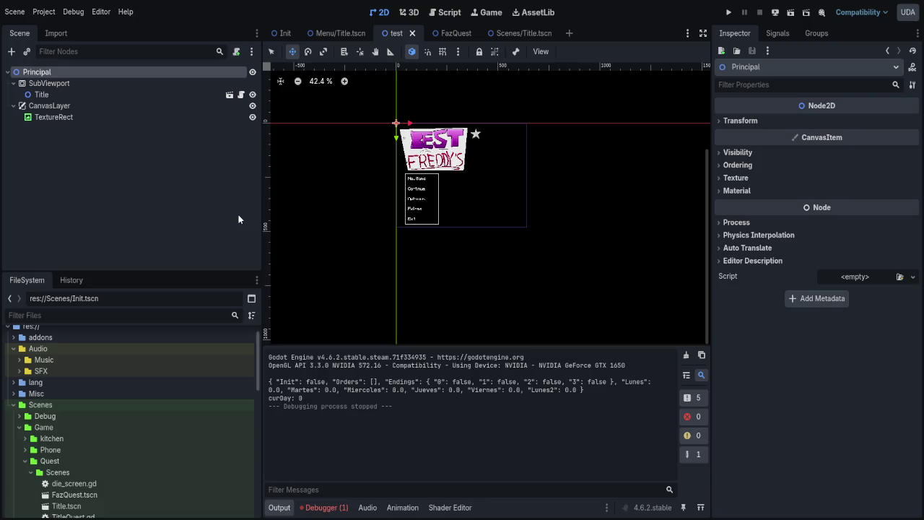
{"action": "key", "text": "Return"}
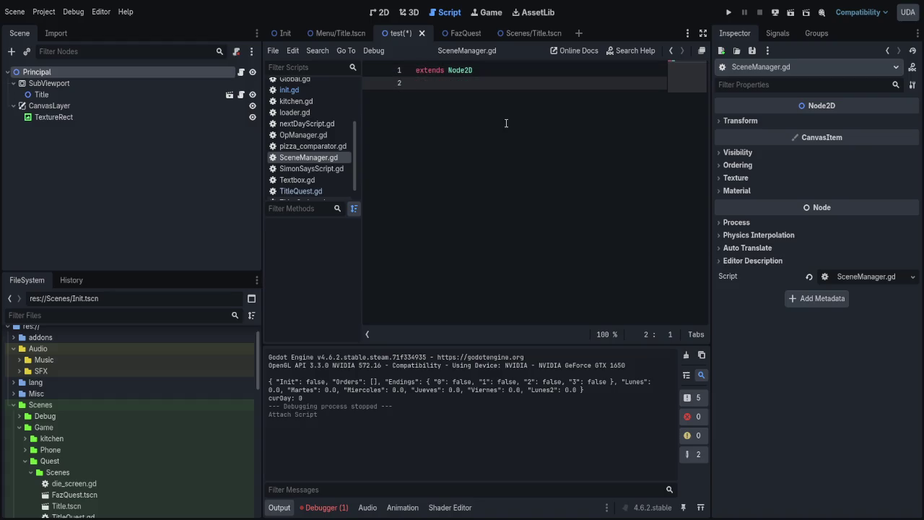
{"action": "key", "text": "Return"}
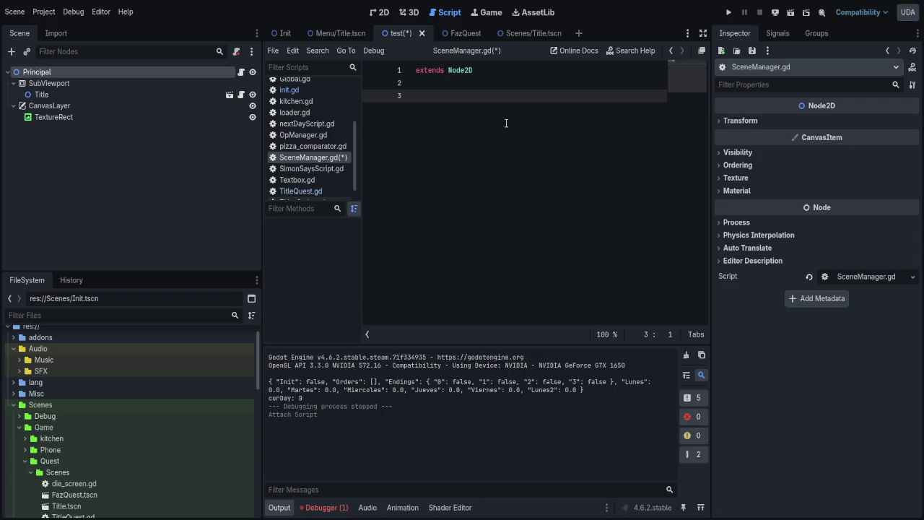
- Run the game, stop it, and tidy the empty lines in SceneManager.gd
{"action": "left_click", "coordinate": [798, 15]}
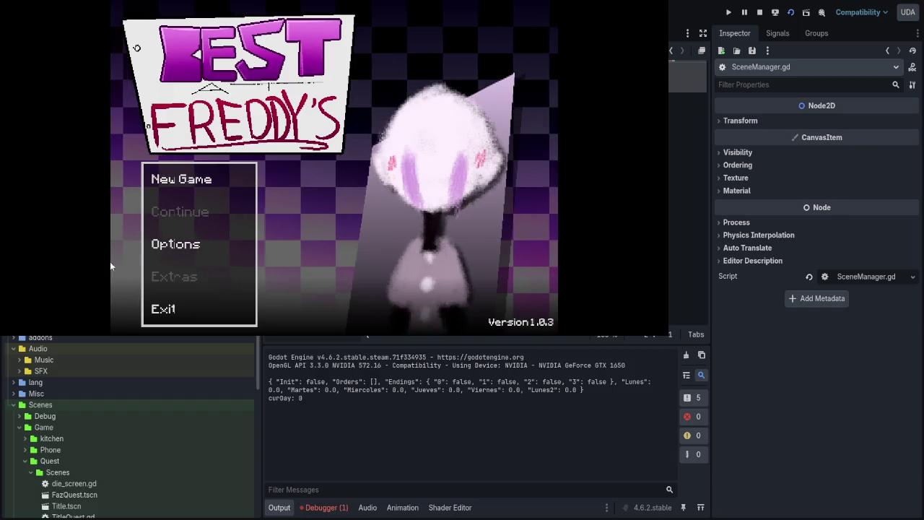
{"action": "key", "text": "F8"}
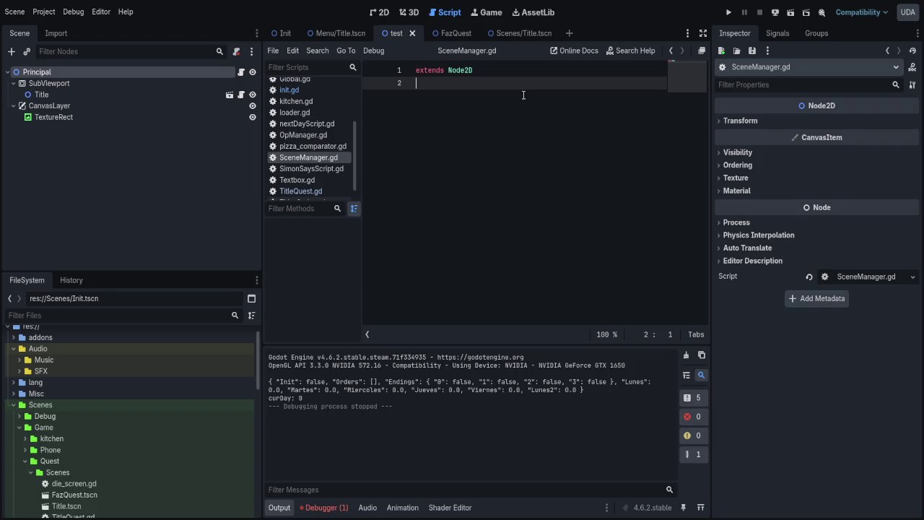
{"action": "key", "text": "Return"}
{"action": "key", "text": "BackSpace"}
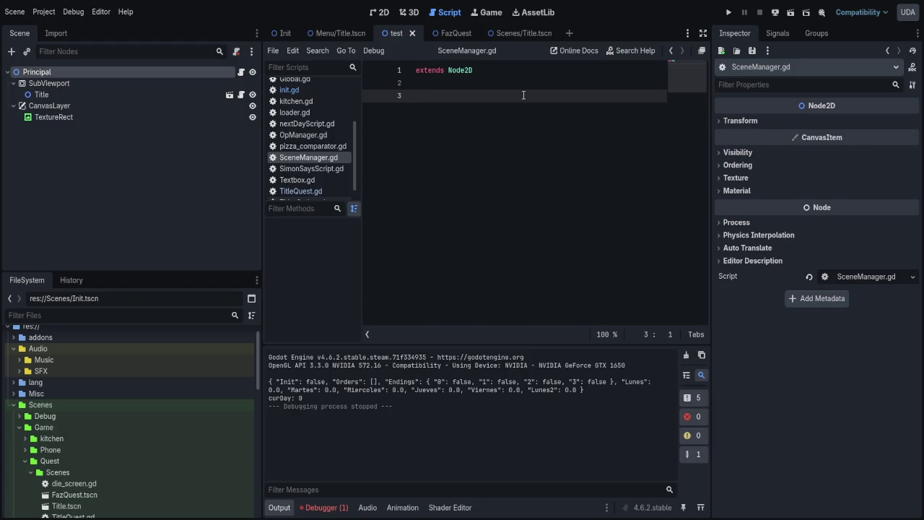
{"action": "type", "text": "@"}
{"action": "key", "text": "BackSpace"}
{"action": "key", "text": "BackSpace"}
- Write 'var theView' on line 2 of SceneManager.gd
{"action": "type", "text": "scene"}
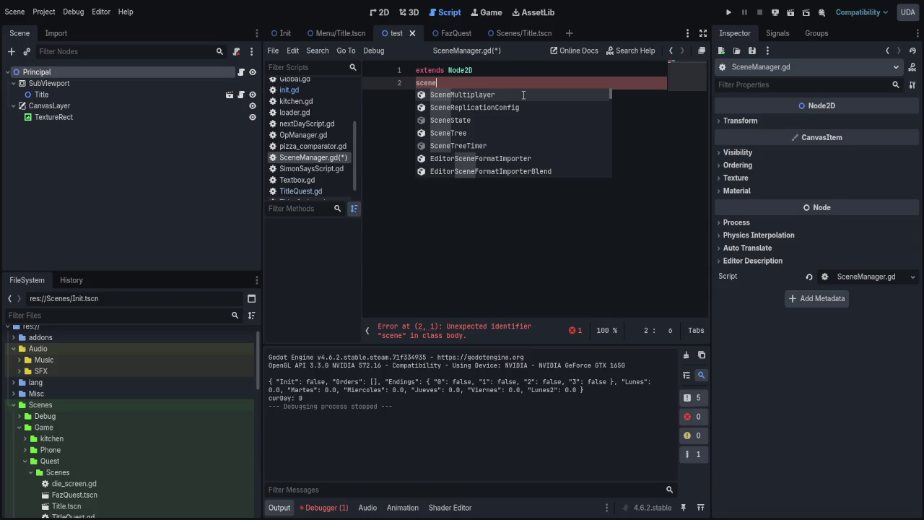
{"action": "key", "text": "BackSpace"}
{"action": "key", "text": "BackSpace"}
{"action": "key", "text": "BackSpace"}
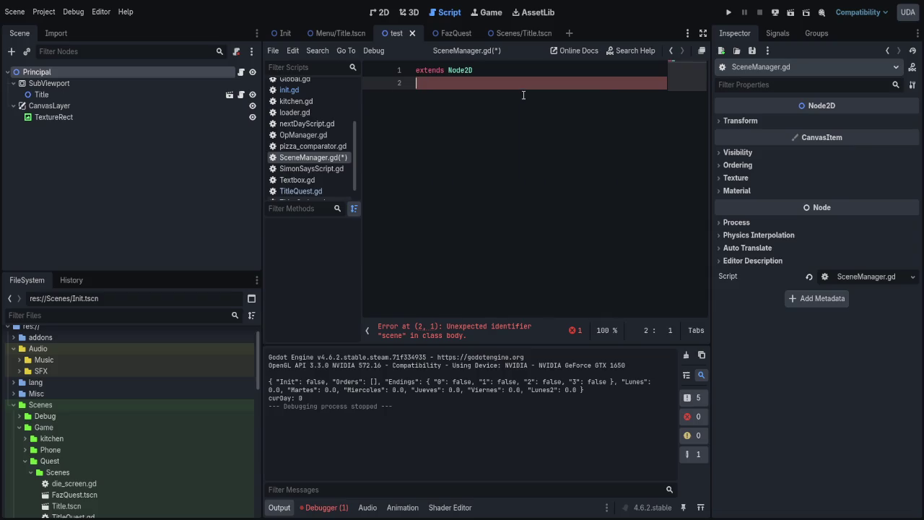
{"action": "type", "text": "Vie"}
{"action": "key", "text": "BackSpace"}
{"action": "key", "text": "BackSpace"}
{"action": "key", "text": "BackSpace"}
{"action": "type", "text": "theView"}
{"action": "key", "text": "Home"}
{"action": "type", "text": "var"}
{"action": "key", "text": "End"}
{"action": "type", "text": "="}
{"action": "key", "text": "BackSpace"}
{"action": "key", "text": "BackSpace"}
{"action": "key", "text": "BackSpace"}
- Complete the line as 'var theView:SubViewport = $SubViewport' using autocomplete and save the script
{"action": "type", "text": ":$"}
{"action": "type", "text": "ub"}
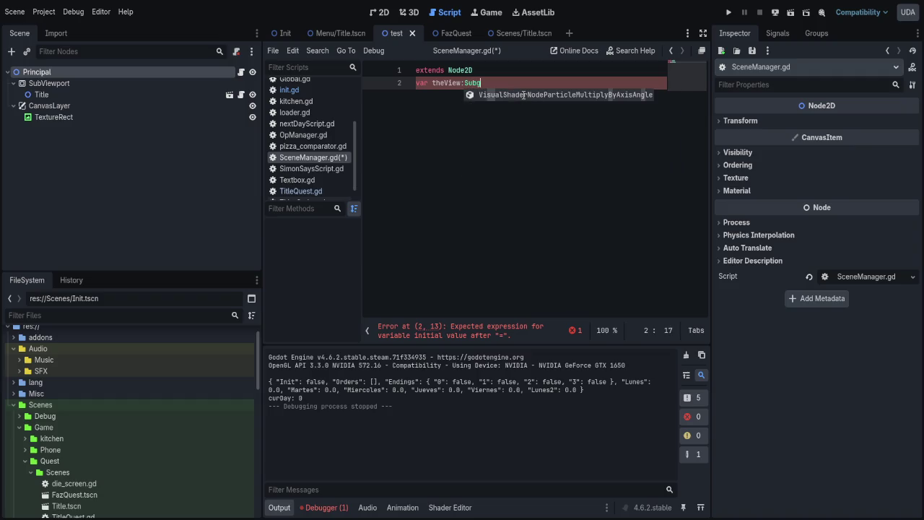
{"action": "key", "text": "Down"}
{"action": "key", "text": "Return"}
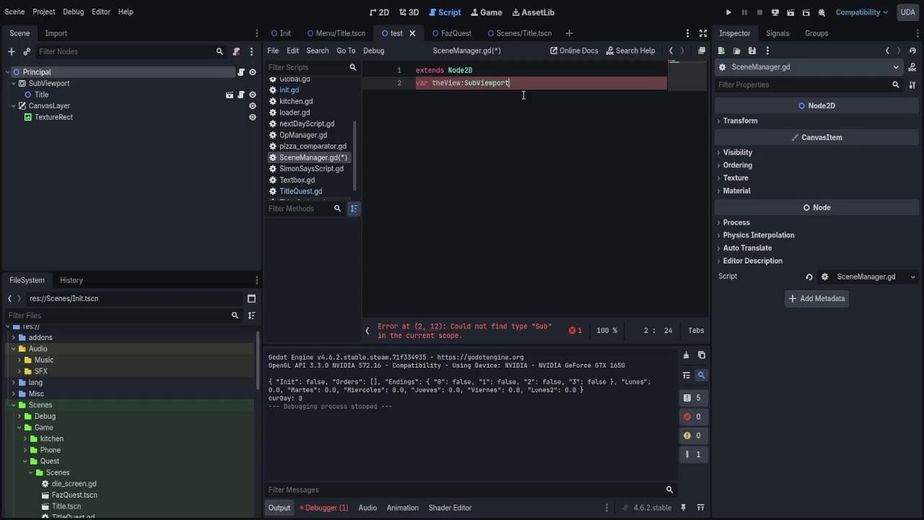
{"action": "type", "text": "= $"}
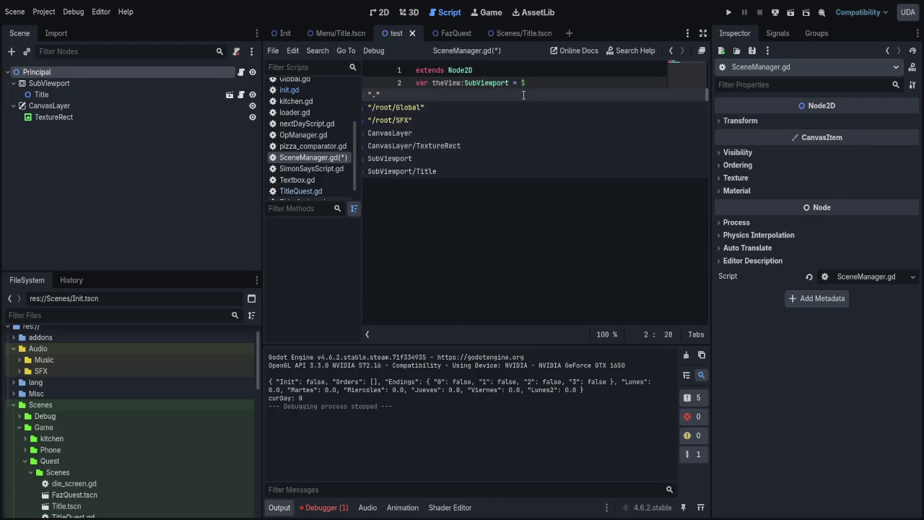
{"action": "type", "text": "Sub"}
{"action": "key", "text": "Return"}
{"action": "key", "text": "ctrl+s"}
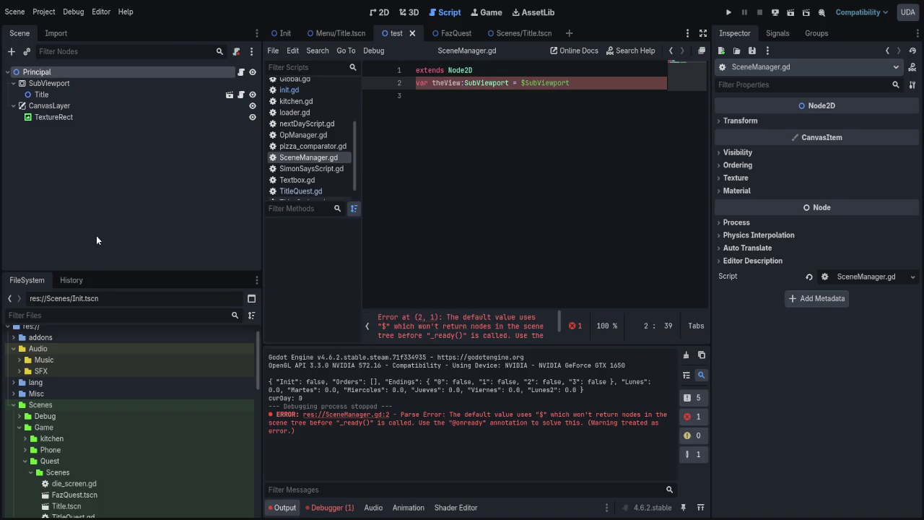
{"action": "scroll", "coordinate": [65, 350], "scroll_direction": "down", "scroll_amount": 5}
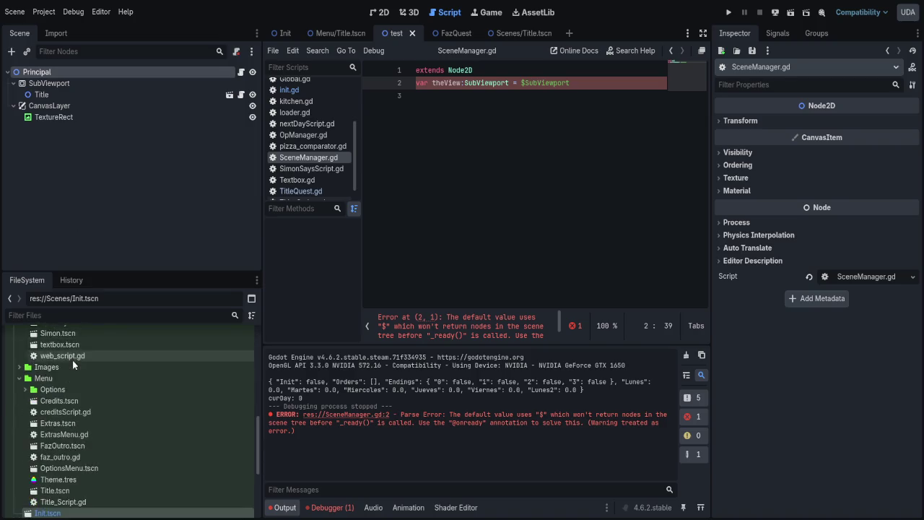
- Reorganise files in the FileSystem dock, moving SceneManager.gd into the Script folder
{"action": "scroll", "coordinate": [65, 462], "scroll_direction": "down", "scroll_amount": 3}
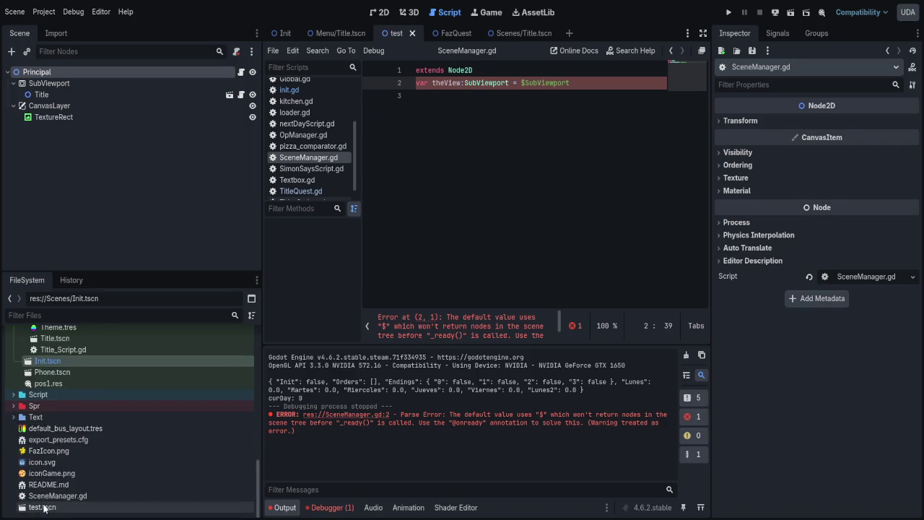
{"action": "left_click", "coordinate": [55, 506]}
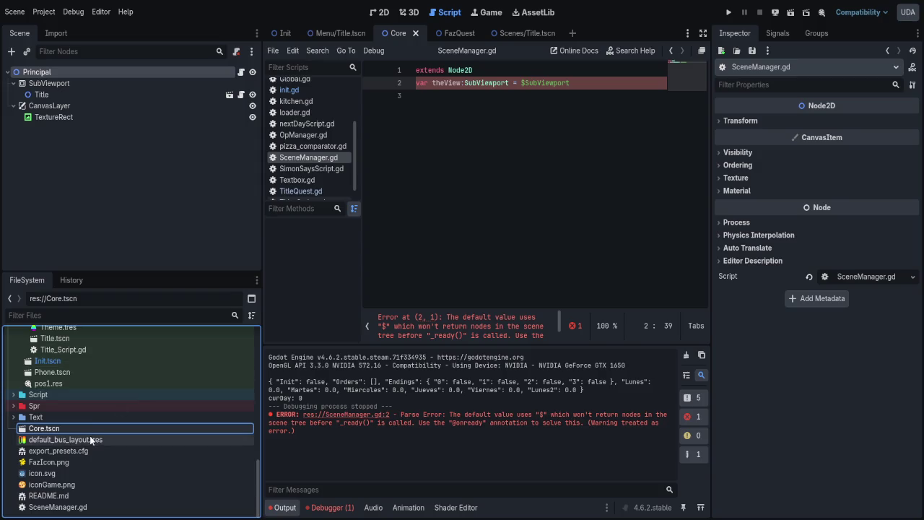
{"action": "mouse_move", "coordinate": [39, 430]}
{"action": "left_mouse_down"}
{"action": "mouse_move", "coordinate": [58, 430]}
{"action": "mouse_move", "coordinate": [46, 413]}
{"action": "left_mouse_up"}
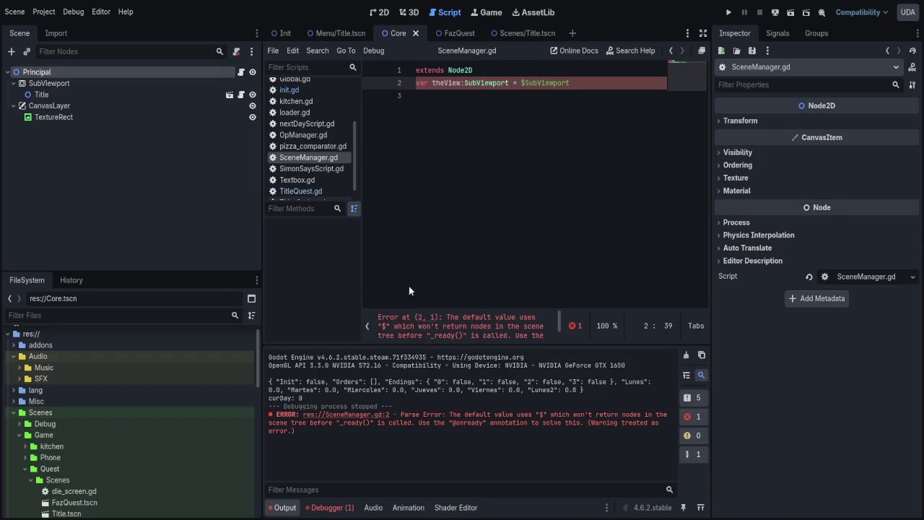
{"action": "scroll", "coordinate": [151, 407], "scroll_direction": "down", "scroll_amount": 5}
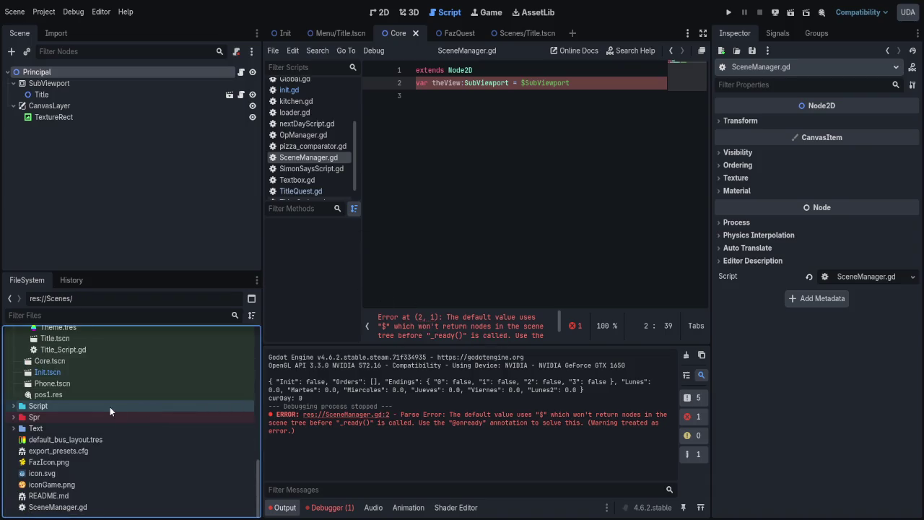
{"action": "mouse_move", "coordinate": [57, 507]}
{"action": "left_mouse_down"}
{"action": "mouse_move", "coordinate": [80, 449]}
{"action": "mouse_move", "coordinate": [33, 354]}
{"action": "mouse_move", "coordinate": [49, 480]}
{"action": "mouse_move", "coordinate": [33, 497]}
{"action": "left_mouse_up"}
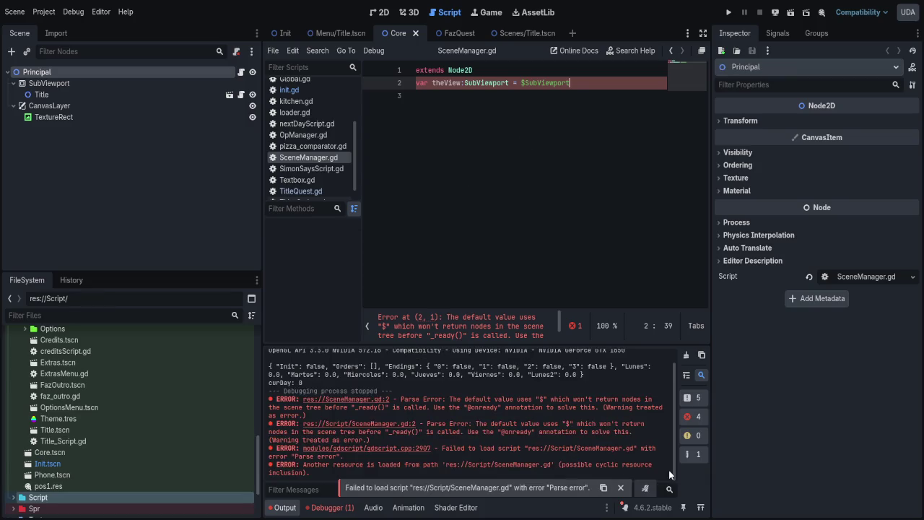
{"action": "key", "text": "Home"}
{"action": "type", "text": "@onready"}
{"action": "key", "text": "ctrl+s"}
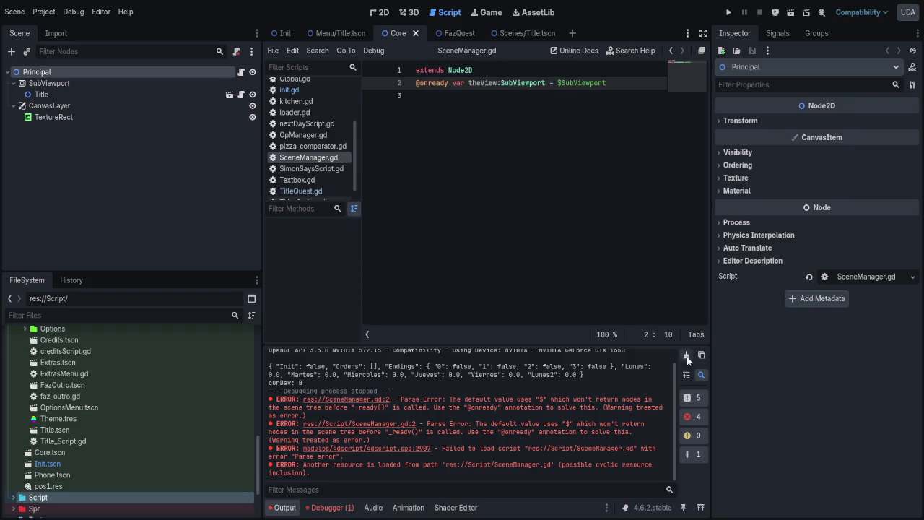
- Start a func _ready() -> void: declaration on line 4 using autocomplete
{"action": "left_click", "coordinate": [542, 113]}
{"action": "key", "text": "Return"}
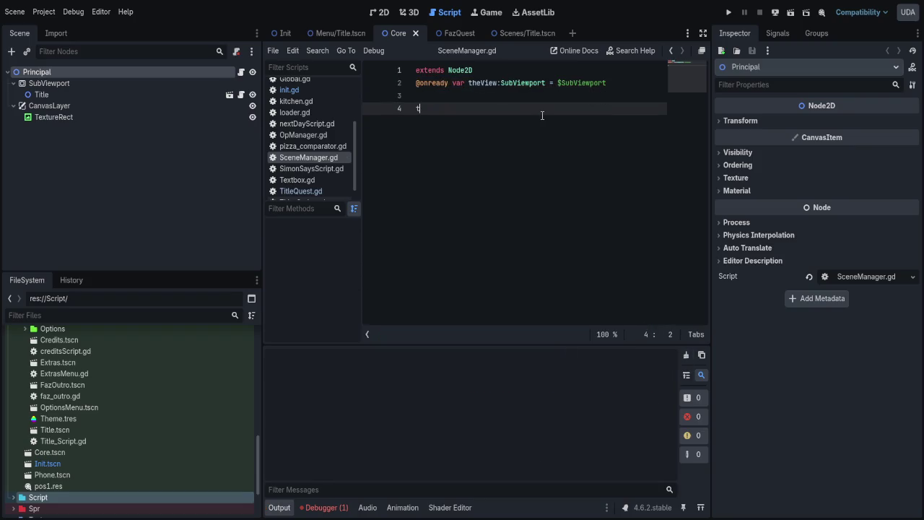
{"action": "type", "text": "func "}
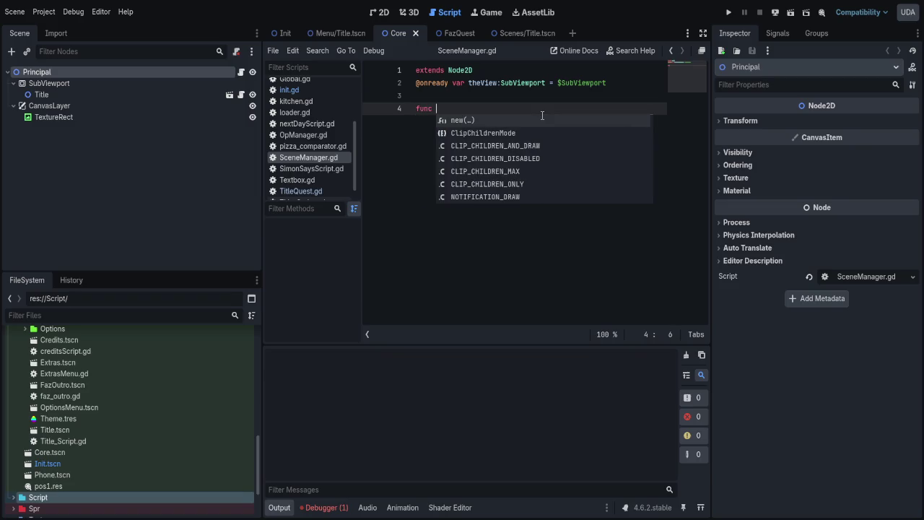
{"action": "type", "text": "_read"}
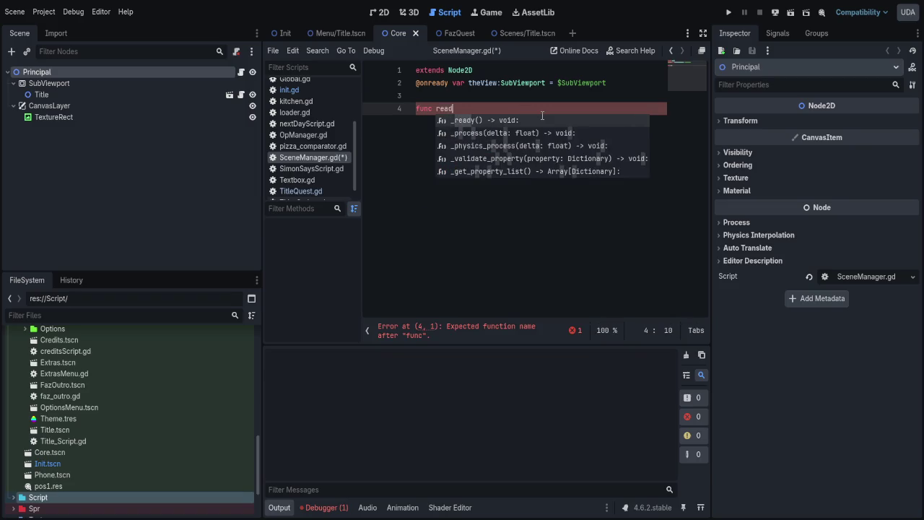
{"action": "key", "text": "Return"}
{"action": "left_click", "coordinate": [114, 95]}
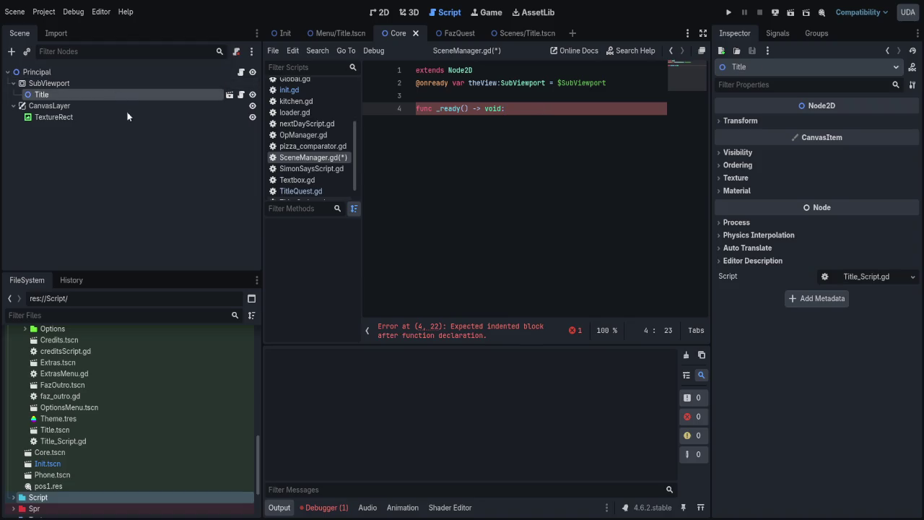
- Replace the Title node under SubViewport with an instanced Init.tscn and save the Core scene
{"action": "key", "text": "Delete"}
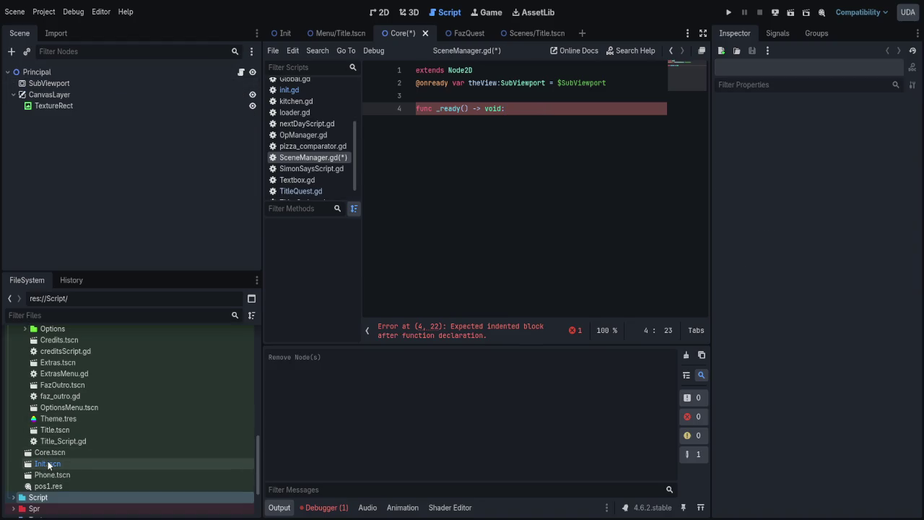
{"action": "mouse_move", "coordinate": [47, 464]}
{"action": "left_mouse_down"}
{"action": "mouse_move", "coordinate": [70, 153]}
{"action": "mouse_move", "coordinate": [48, 85]}
{"action": "left_mouse_up"}
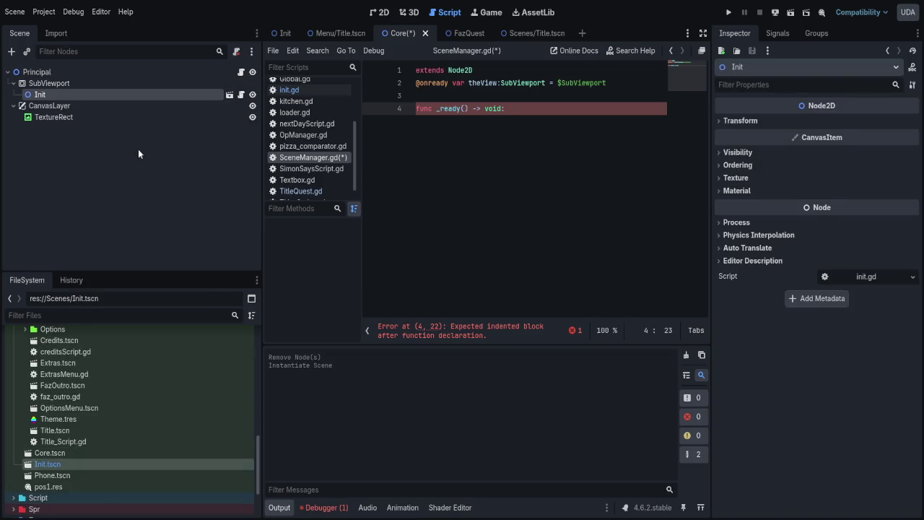
{"action": "key", "text": "ctrl+s"}
{"action": "left_click", "coordinate": [554, 131]}
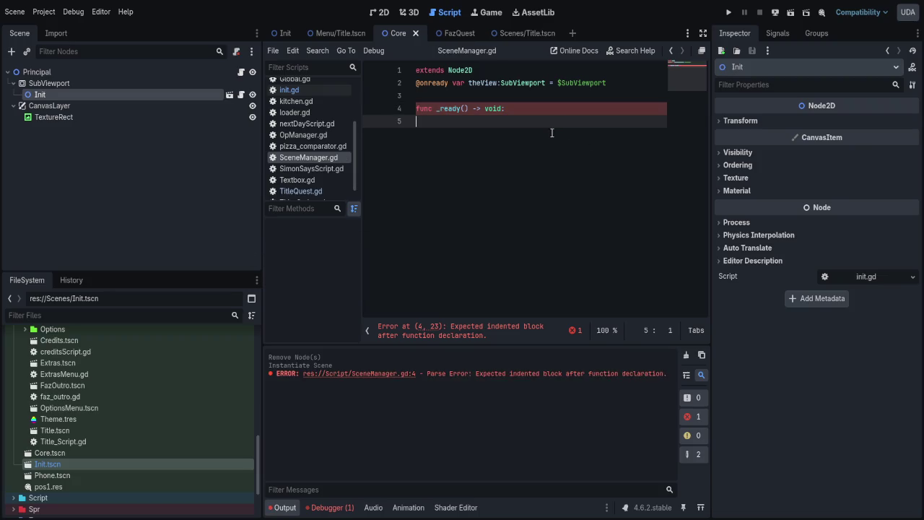
- Add a changeScene() function with a pass body at the end of SceneManager.gd and save
{"action": "left_click", "coordinate": [550, 113]}
{"action": "key", "text": "Down"}
{"action": "key", "text": "Return"}
{"action": "key", "text": "Return"}
{"action": "type", "text": "func changeScene()"}
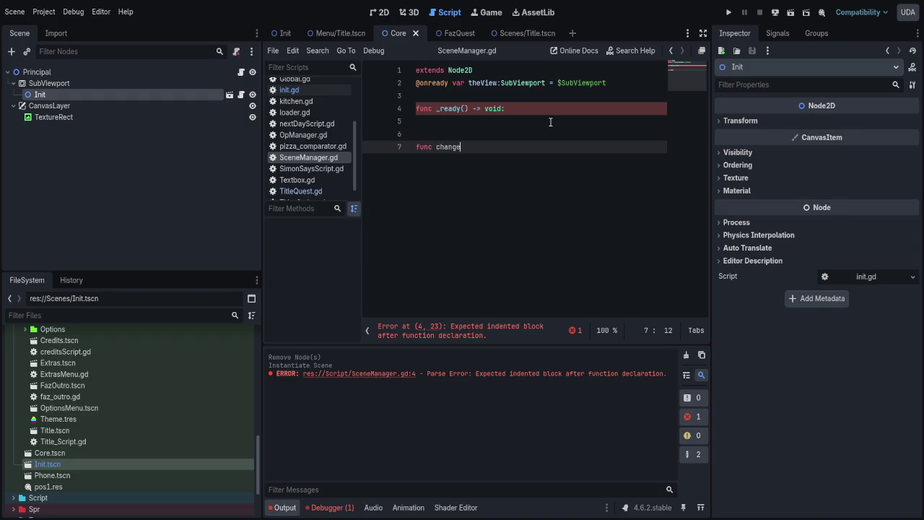
{"action": "type", "text": ":"}
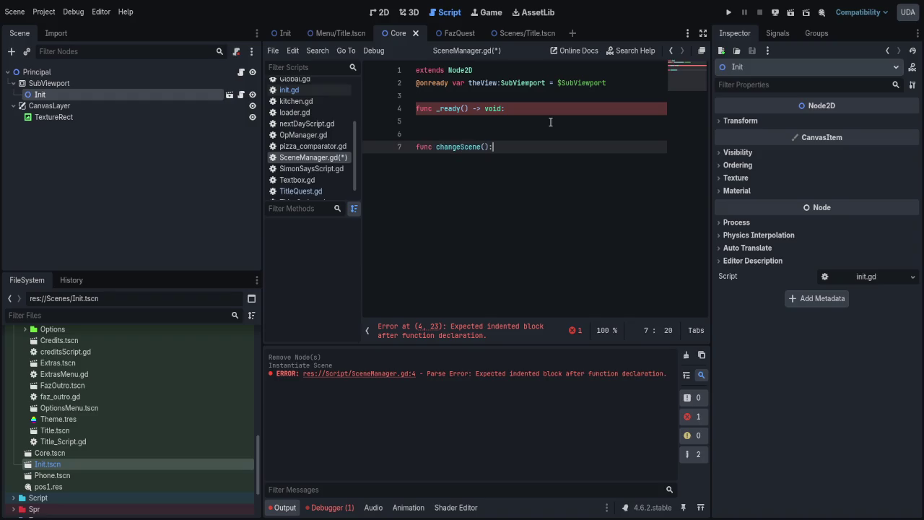
{"action": "key", "text": "Return"}
{"action": "type", "text": "pass"}
{"action": "key", "text": "ctrl+s"}
- Fill the _ready body with an indented pass and save the fixed script
{"action": "left_click", "coordinate": [550, 122]}
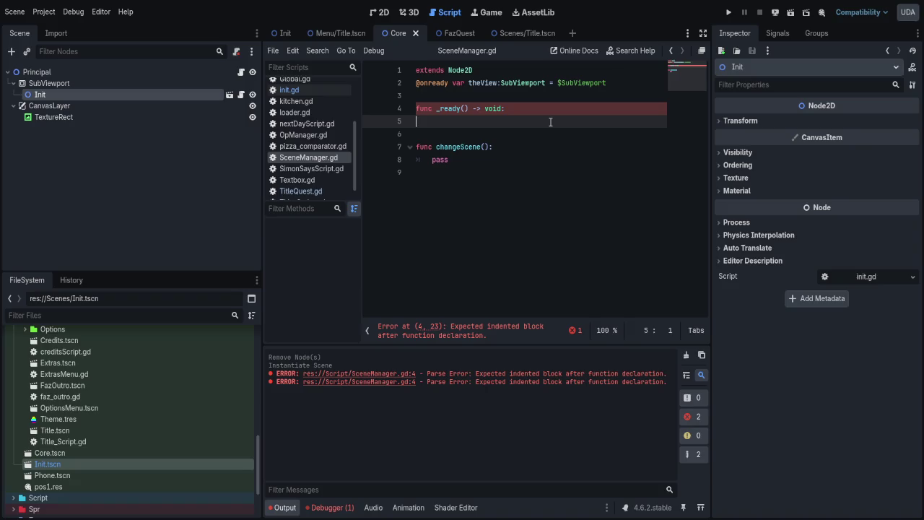
{"action": "type", "text": "pass"}
{"action": "key", "text": "ctrl+s"}
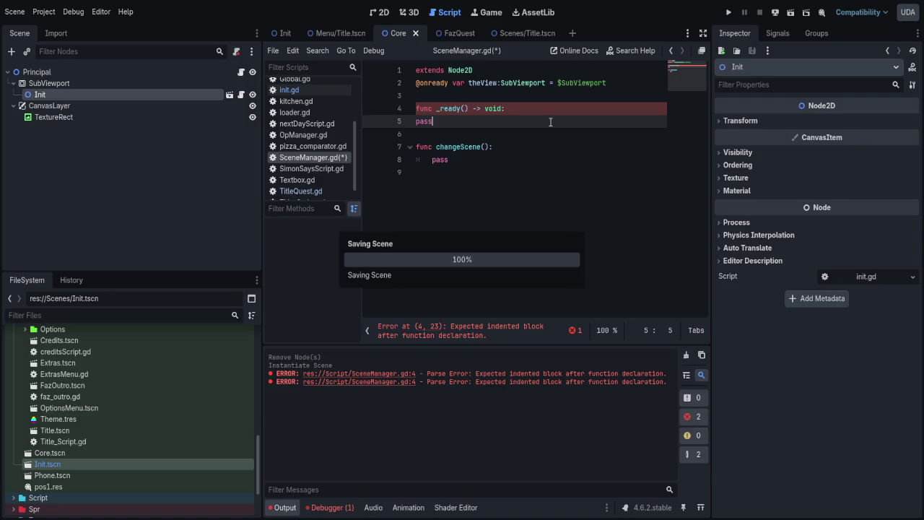
{"action": "key", "text": "Home"}
{"action": "key", "text": "Tab"}
{"action": "key", "text": "Up"}
{"action": "key", "text": "ctrl+s"}
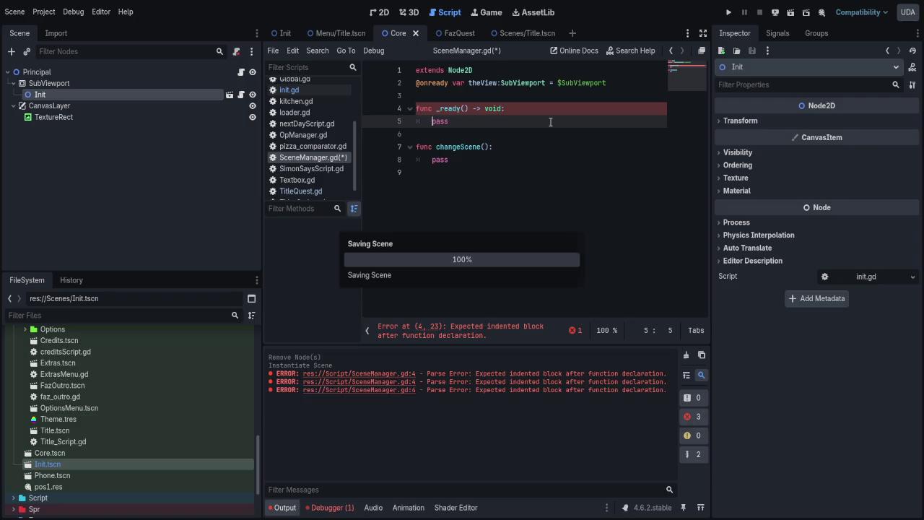
- Clear the Output log
{"action": "left_click", "coordinate": [685, 354]}
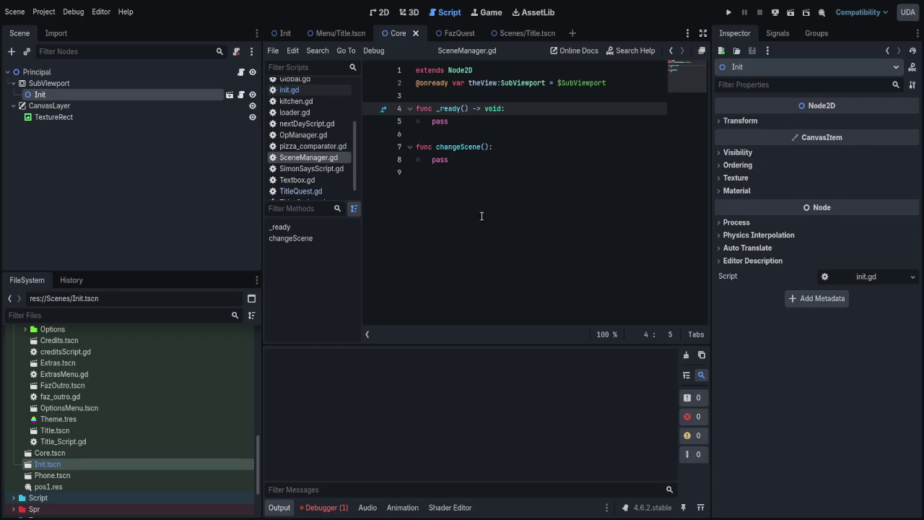
{"action": "scroll", "coordinate": [314, 132], "scroll_direction": "up", "scroll_amount": 3}
{"action": "left_click", "coordinate": [295, 153]}
- Widen the code editor and collapse the Output panel to enlarge Global.gd's code view
{"action": "scroll", "coordinate": [504, 191], "scroll_direction": "down", "scroll_amount": 15}
{"action": "scroll", "coordinate": [504, 191], "scroll_direction": "down", "scroll_amount": 15}
{"action": "left_click_drag", "start_coordinate": [707, 237], "coordinate": [786, 236]}
{"action": "left_click", "coordinate": [278, 508]}
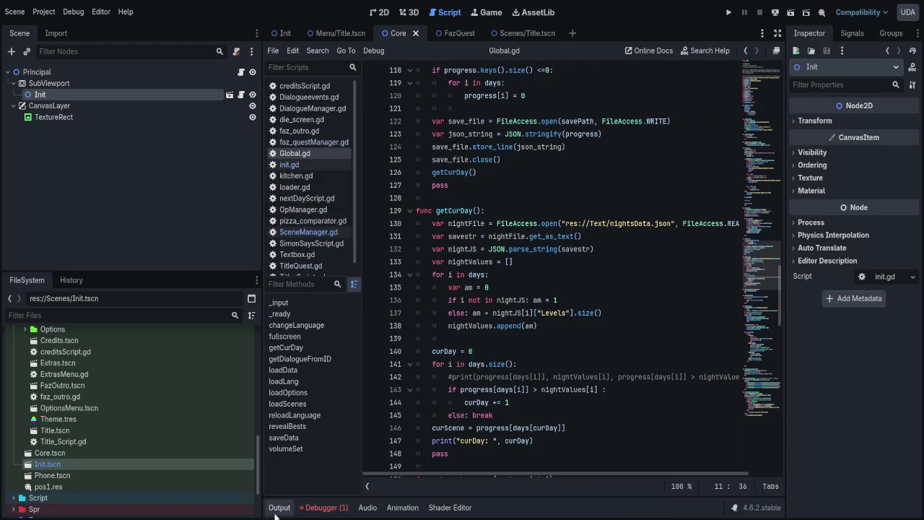
{"action": "scroll", "coordinate": [615, 186], "scroll_direction": "down", "scroll_amount": 12}
{"action": "scroll", "coordinate": [615, 186], "scroll_direction": "up", "scroll_amount": 3}
- Below reloadLanguage, add a nextScene() function with a pass body
{"action": "left_click", "coordinate": [490, 210]}
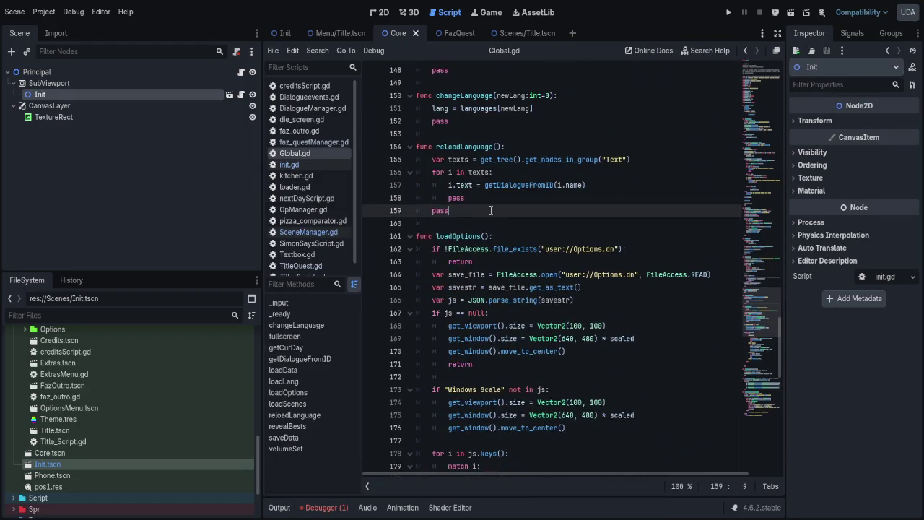
{"action": "key", "text": "Return"}
{"action": "key", "text": "Return"}
{"action": "type", "text": "func nextE"}
{"action": "key", "text": "BackSpace"}
{"action": "type", "text": "Scene():"}
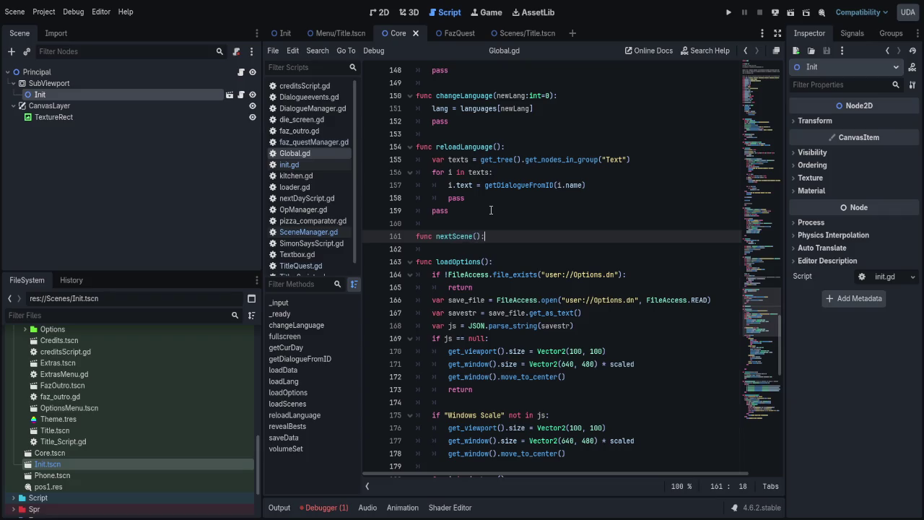
{"action": "key", "text": "Return"}
{"action": "type", "text": "pass"}
- Give nextScene a path:String parameter, save, and open a blank line above its pass
{"action": "key", "text": "Up"}
{"action": "key", "text": "End"}
{"action": "key", "text": "Left"}
{"action": "key", "text": "Left"}
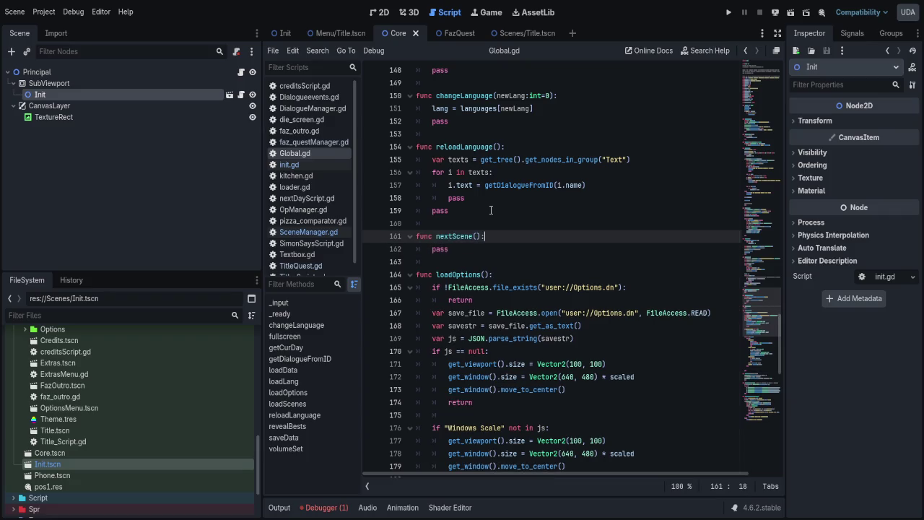
{"action": "type", "text": "path"}
{"action": "type", "text": ":String"}
{"action": "key", "text": "ctrl+s"}
{"action": "key", "text": "End"}
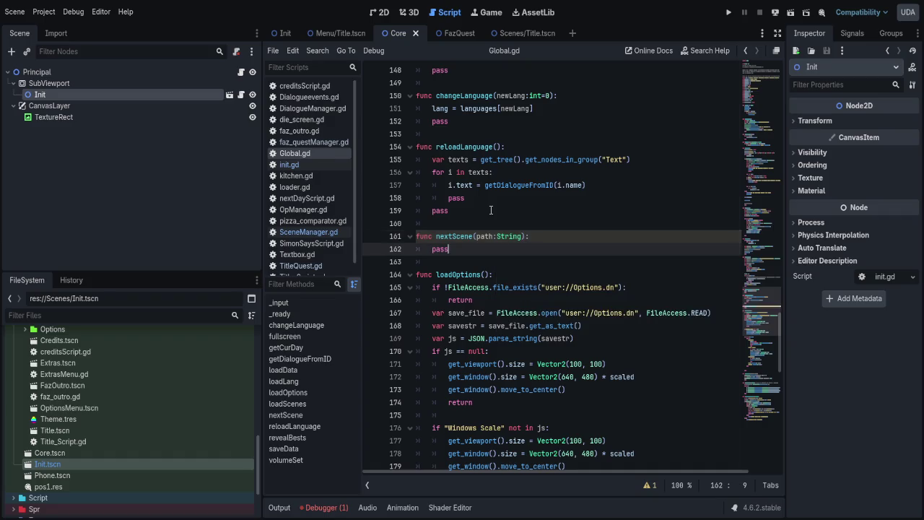
{"action": "key", "text": "Return"}
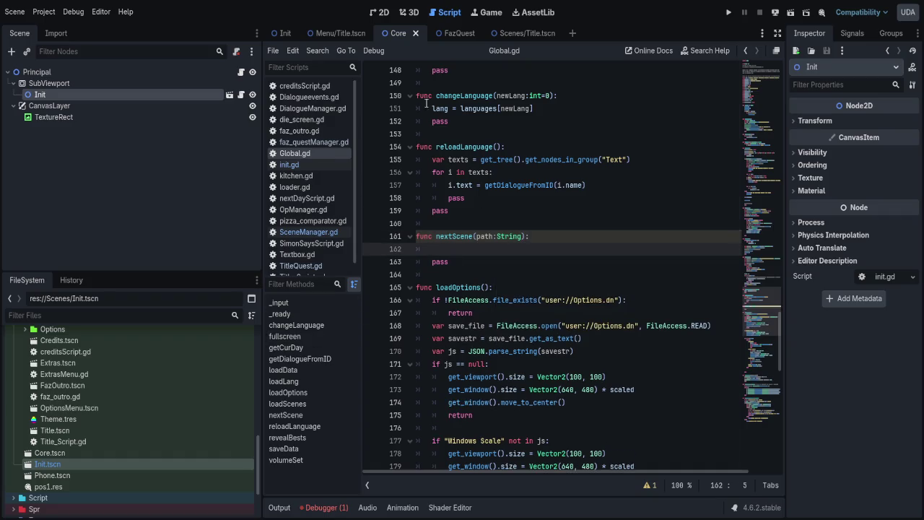
{"action": "left_click", "coordinate": [306, 164]}
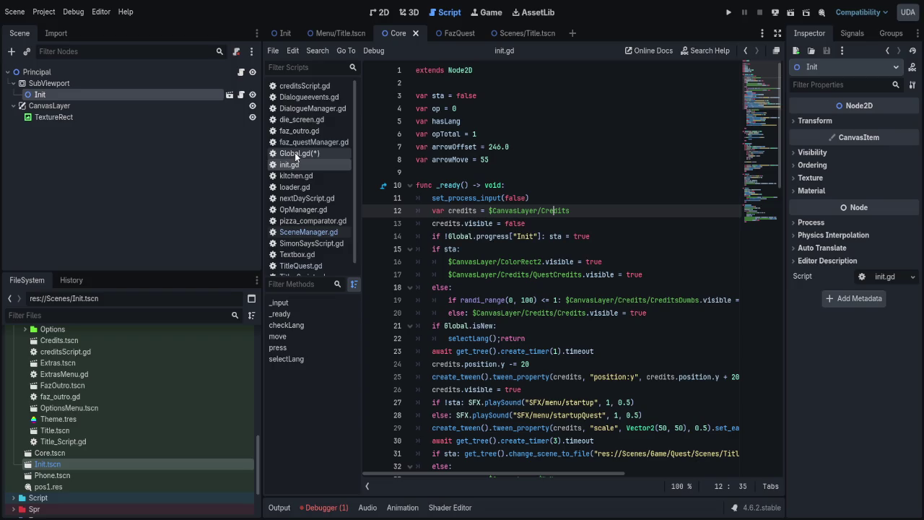
{"action": "scroll", "coordinate": [442, 167], "scroll_direction": "down", "scroll_amount": 6}
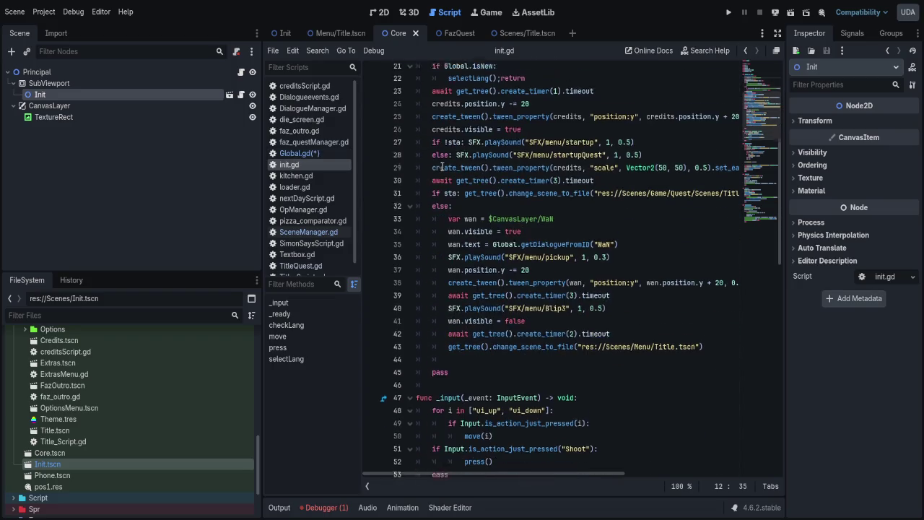
{"action": "left_click_drag", "start_coordinate": [463, 185], "coordinate": [731, 188]}
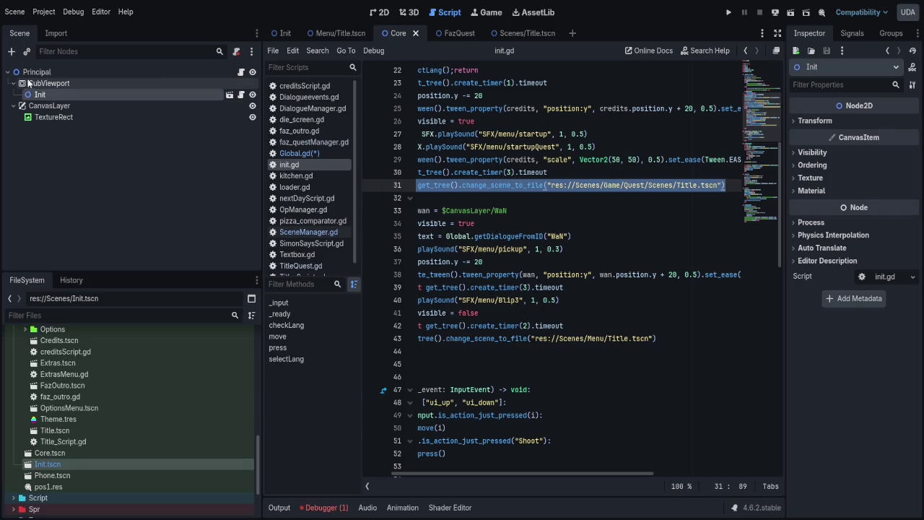
{"action": "left_click", "coordinate": [62, 72]}
{"action": "left_click", "coordinate": [39, 96]}
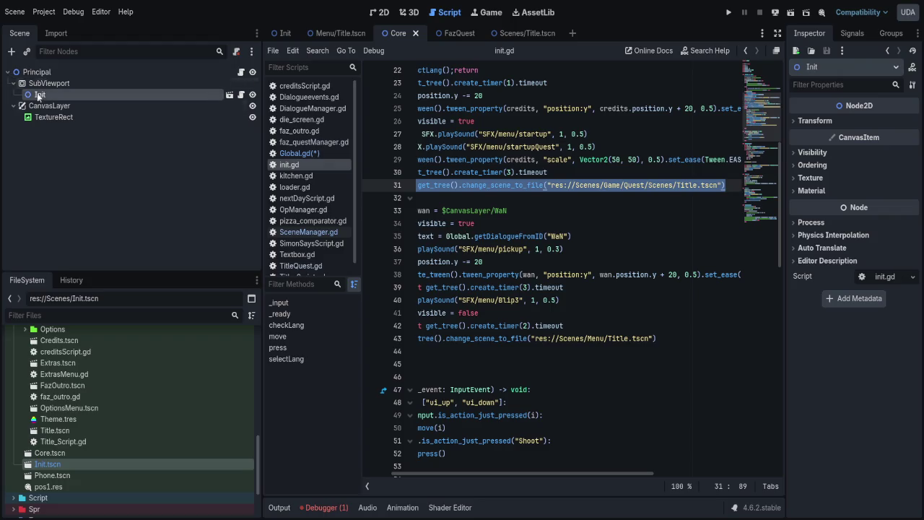
{"action": "left_click", "coordinate": [303, 153]}
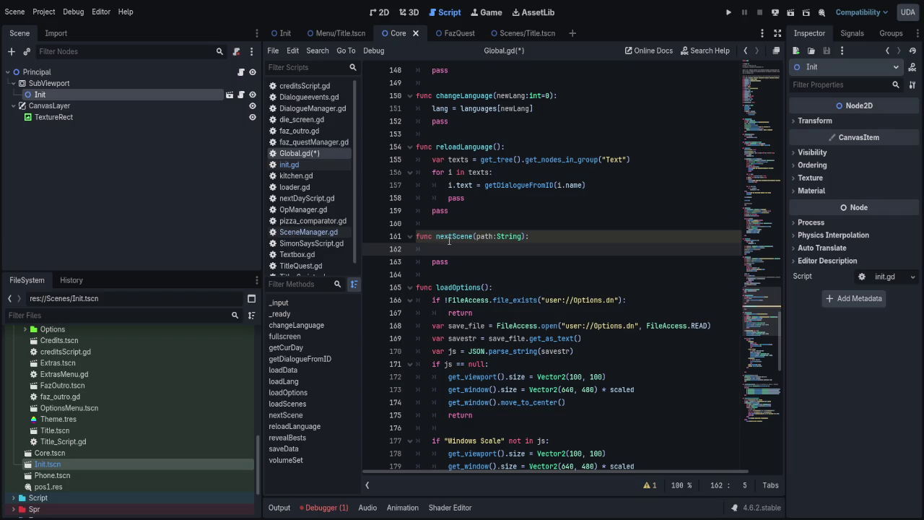
- In nextScene's body, type get_tree().current_scene as the start of the call
{"action": "type", "text": "c"}
{"action": "key", "text": "BackSpace"}
{"action": "type", "text": "get_tree()"}
{"action": "type", "text": ".current_scene."}
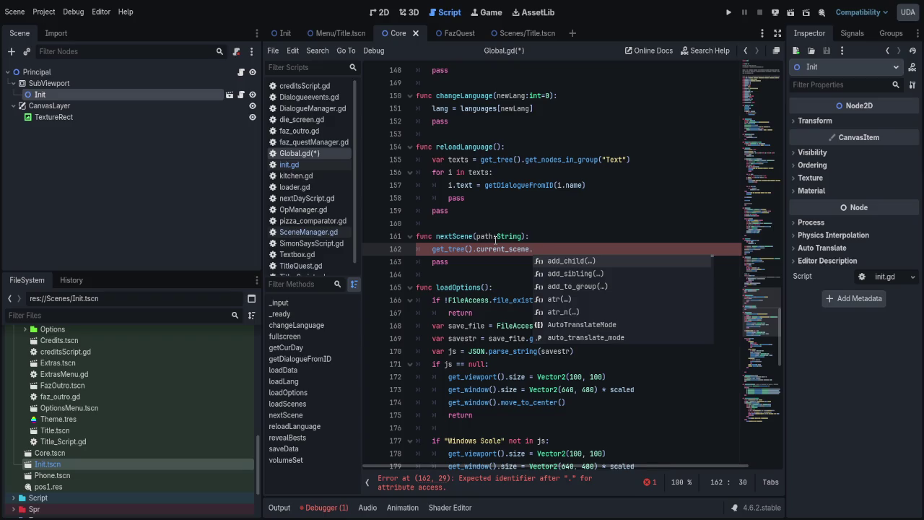
{"action": "key", "text": "BackSpace"}
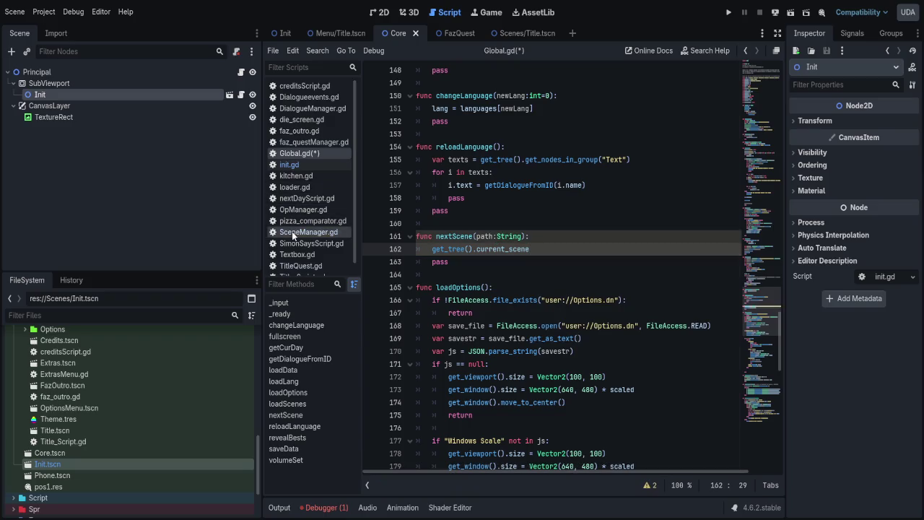
- Add a path:String parameter to SceneManager.gd's changeScene and save
{"action": "left_click", "coordinate": [292, 231]}
{"action": "left_click_drag", "start_coordinate": [488, 146], "coordinate": [436, 146]}
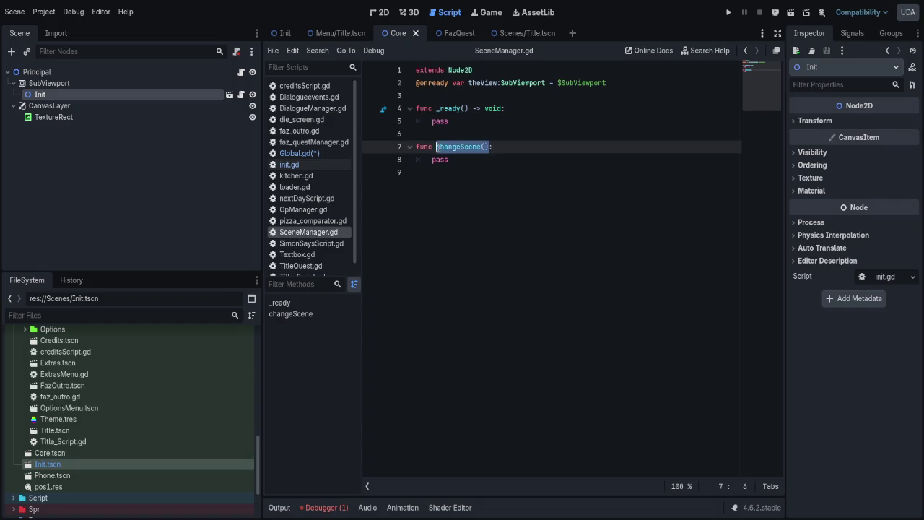
{"action": "left_click", "coordinate": [485, 150]}
{"action": "type", "text": "path:St"}
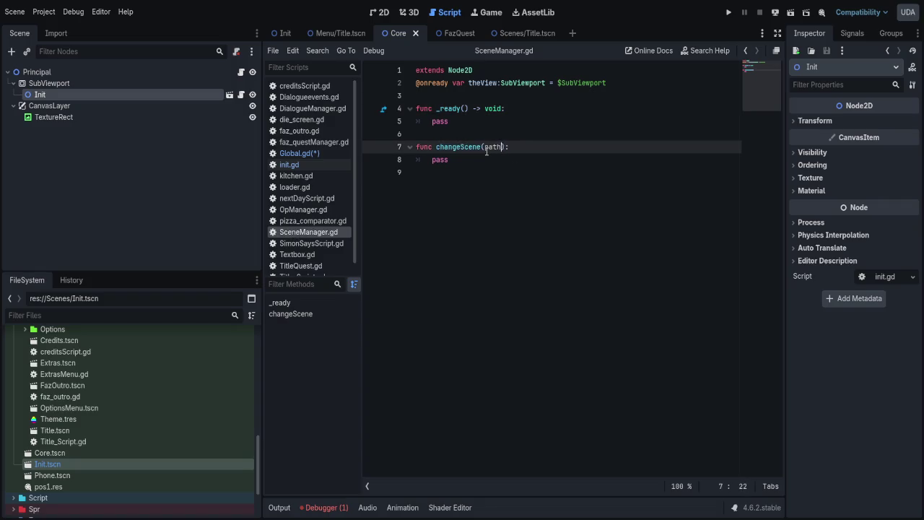
{"action": "type", "text": "ring"}
{"action": "key", "text": "ctrl+s"}
- Complete nextScene's call as get_tree().current_scene.changeScene() and save Global.gd
{"action": "left_click", "coordinate": [292, 154]}
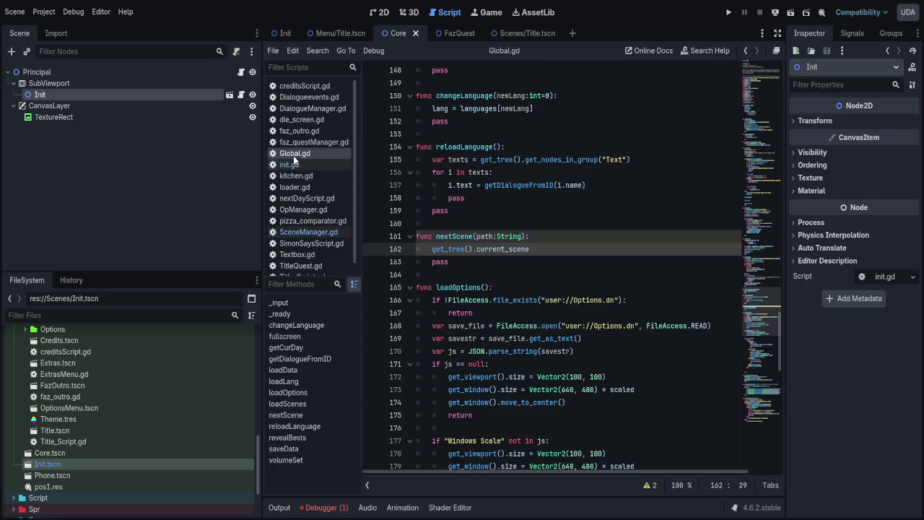
{"action": "type", "text": ".changeScene()"}
{"action": "key", "text": "ctrl+s"}
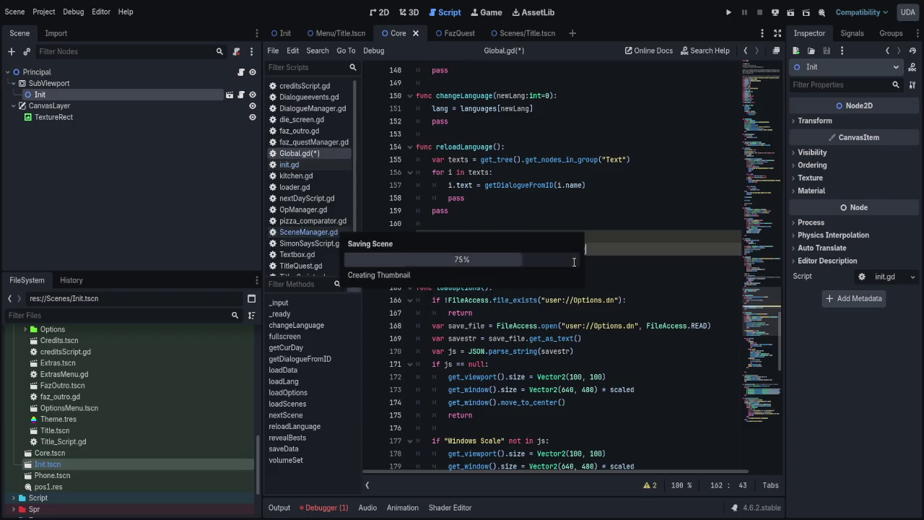
{"action": "left_click", "coordinate": [309, 232]}
{"action": "left_click", "coordinate": [453, 161]}
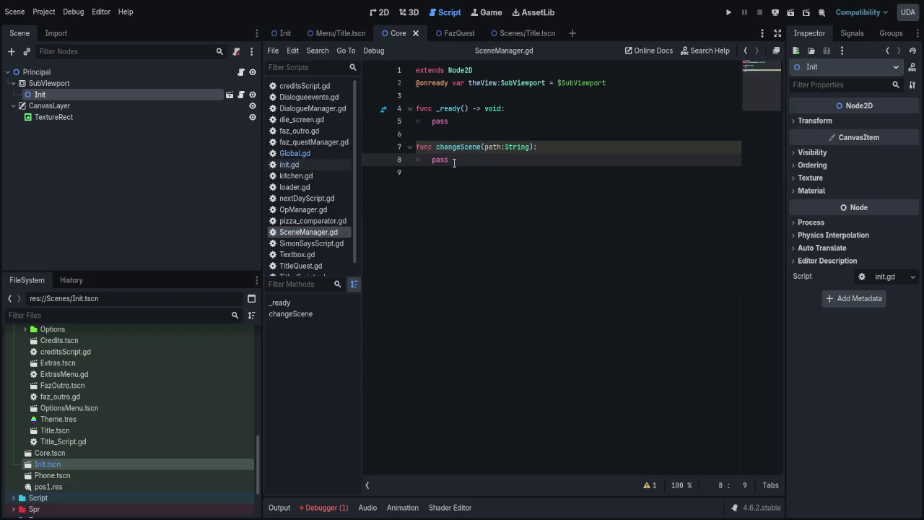
{"action": "left_click", "coordinate": [565, 147]}
{"action": "key", "text": "Return"}
- Start changeScene's line 8 as var scenes = theView
{"action": "type", "text": "theView."}
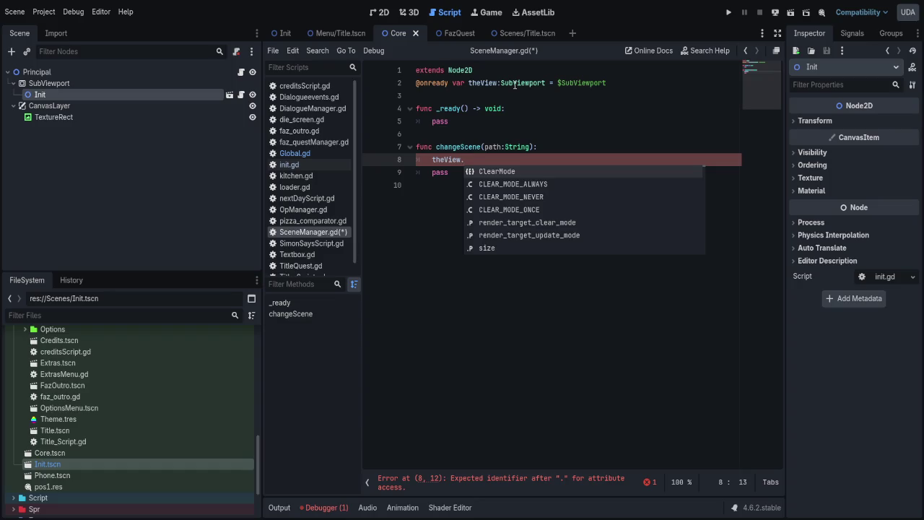
{"action": "key", "text": "Escape"}
{"action": "key", "text": "BackSpace"}
{"action": "key", "text": "Home"}
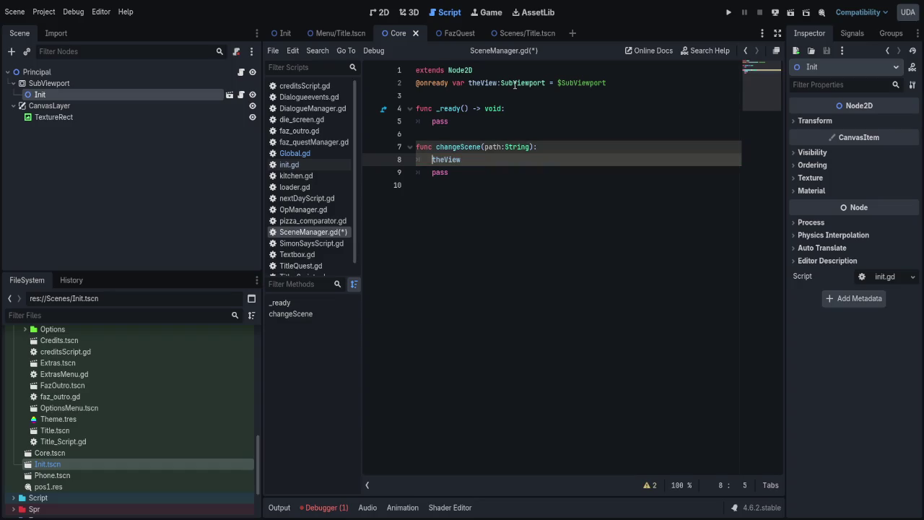
{"action": "type", "text": "scenes"}
{"action": "key", "text": "Home"}
{"action": "type", "text": "var"}
{"action": "key", "text": "Escape"}
{"action": "key", "text": "Home"}
{"action": "key", "text": "Right"}
{"action": "key", "text": "Right"}
{"action": "key", "text": "Right"}
{"action": "key", "text": "ctrl+Right"}
{"action": "key", "text": "Delete"}
{"action": "type", "text": "="}
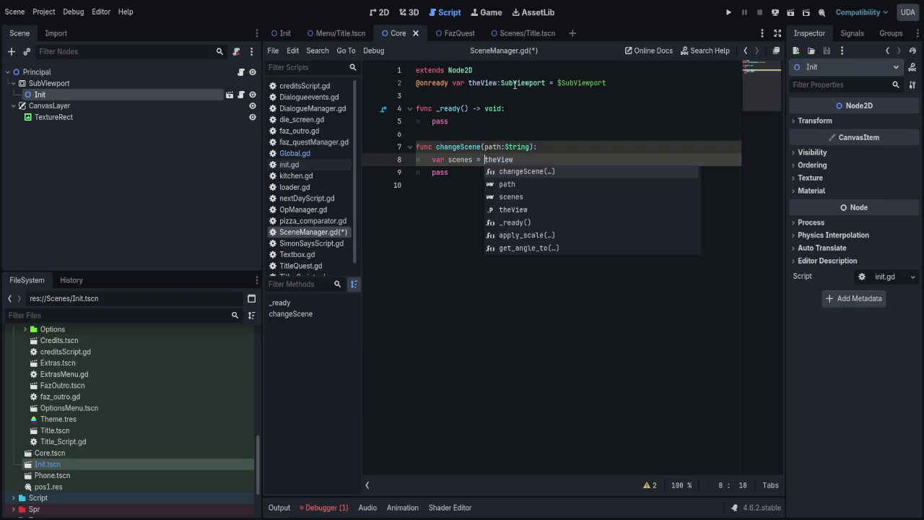
- Finish the line as var scenes = theView.get_children() and save
{"action": "key", "text": "End"}
{"action": "type", "text": ".get_ch"}
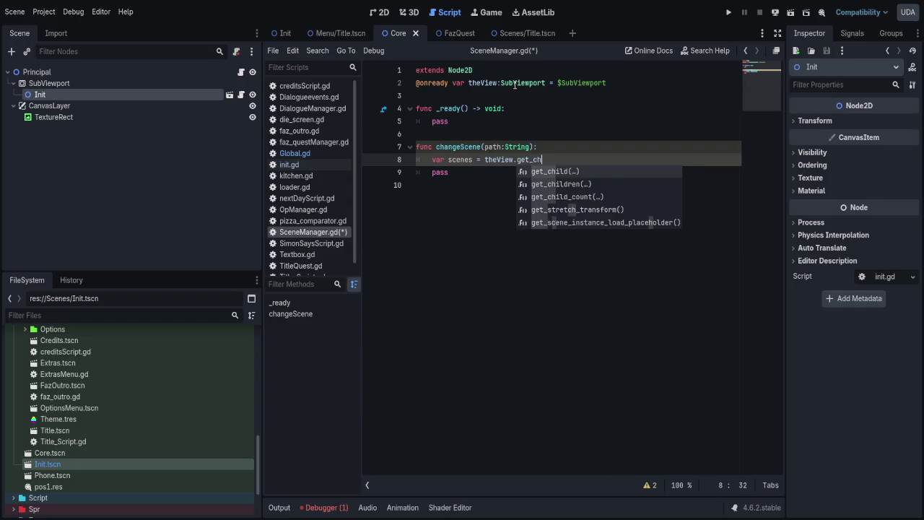
{"action": "key", "text": "Down"}
{"action": "key", "text": "Return"}
{"action": "key", "text": "ctrl+s"}
- Add a for i in scenes: loop calling i.queue_free() on each child, then save
{"action": "key", "text": "End"}
{"action": "key", "text": "Return"}
{"action": "type", "text": "for i in scene"}
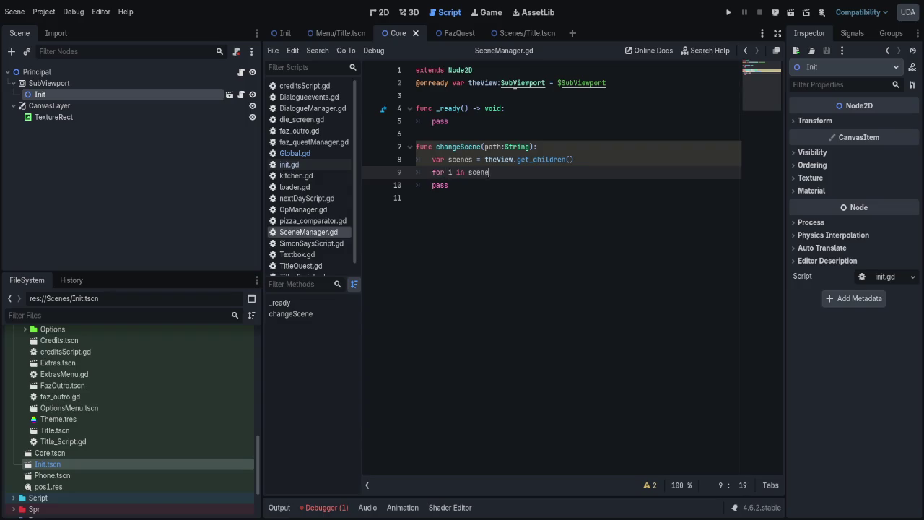
{"action": "type", "text": "s:"}
{"action": "key", "text": "Return"}
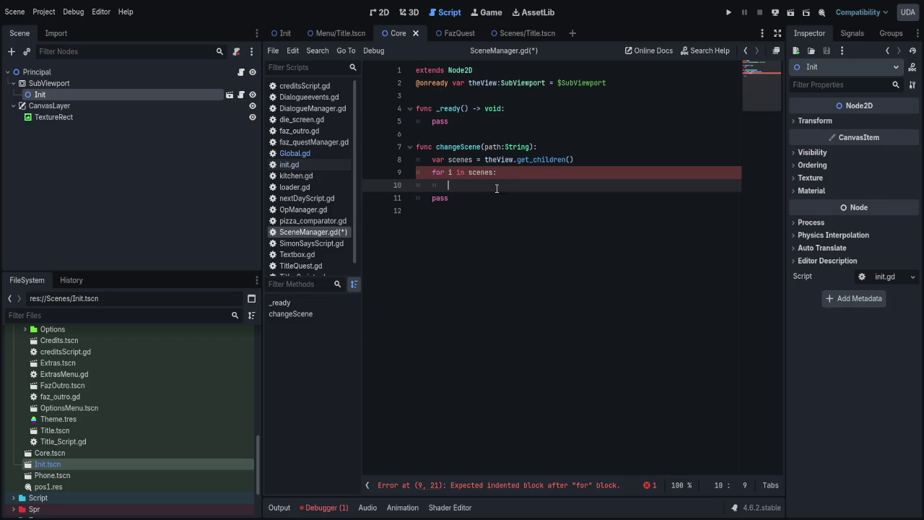
{"action": "type", "text": "scenes"}
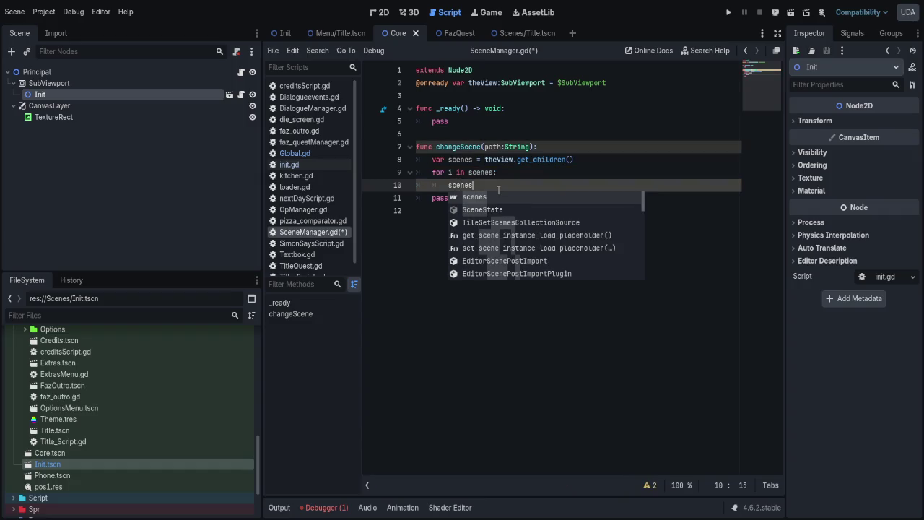
{"action": "key", "text": "BackSpace"}
{"action": "key", "text": "BackSpace"}
{"action": "key", "text": "BackSpace"}
{"action": "type", "text": "i.queu"}
{"action": "key", "text": "Return"}
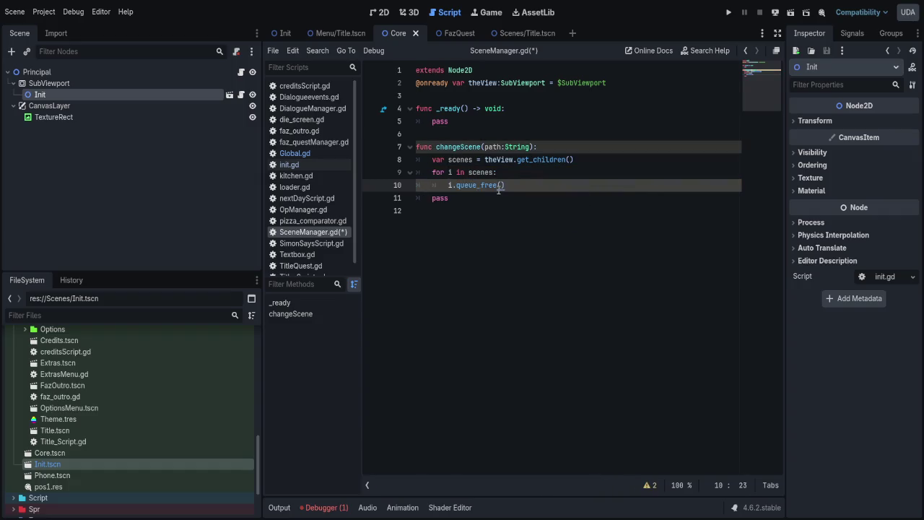
{"action": "key", "text": "Return"}
{"action": "key", "text": "BackSpace"}
{"action": "key", "text": "Return"}
{"action": "key", "text": "ctrl+s"}
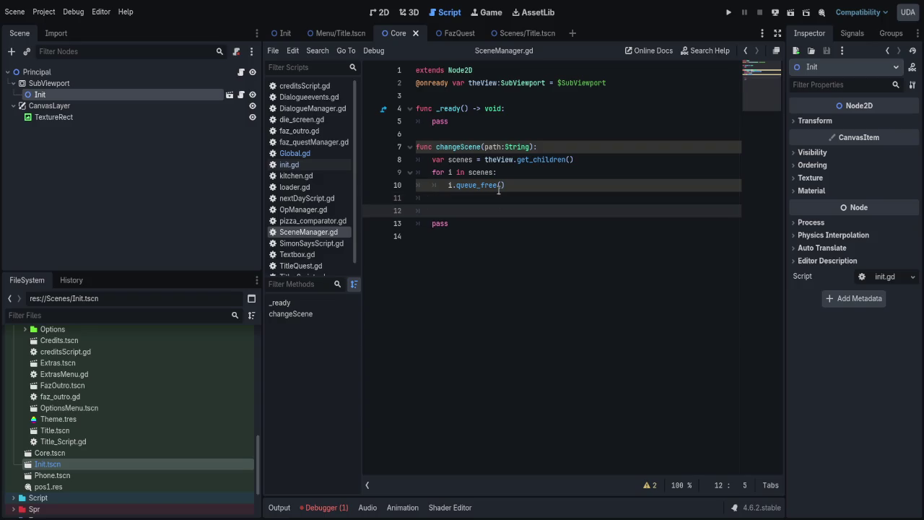
- Add var newScene = load(path) on line 12 and save
{"action": "double_click", "coordinate": [501, 148]}
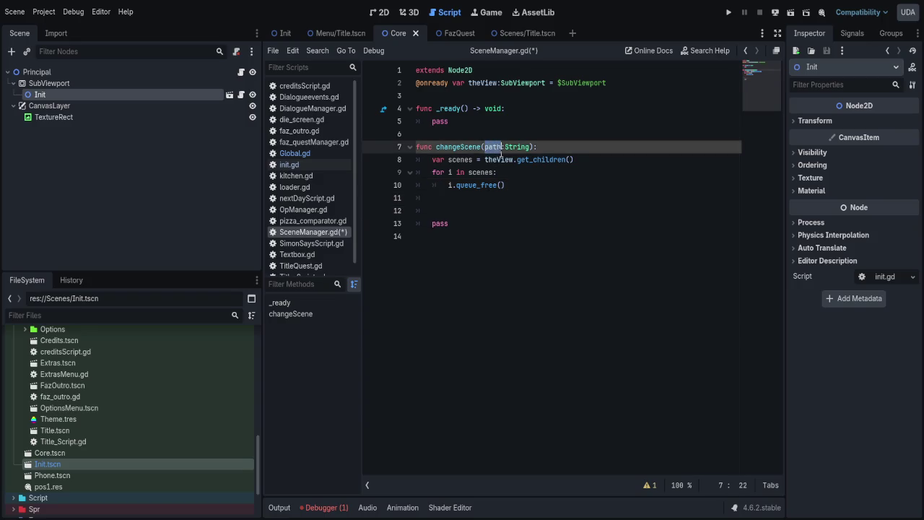
{"action": "left_click", "coordinate": [448, 221]}
{"action": "left_click", "coordinate": [461, 210]}
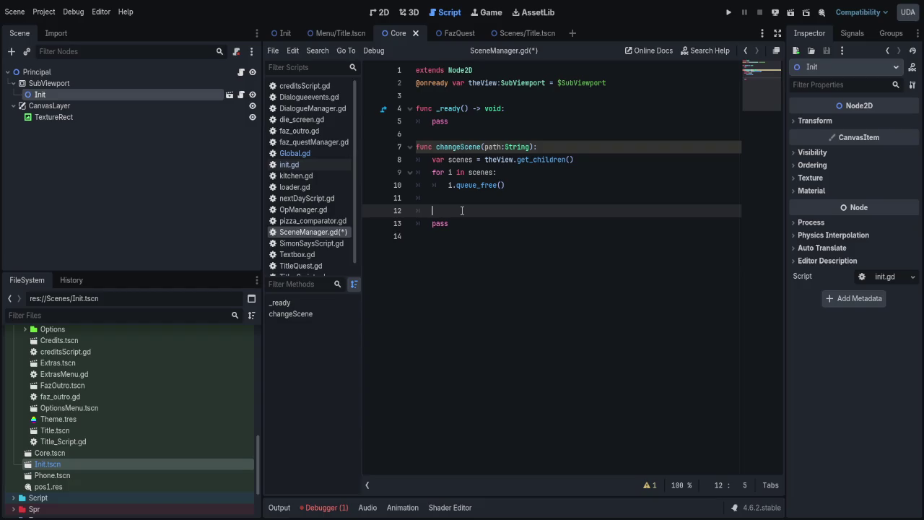
{"action": "type", "text": "scenes"}
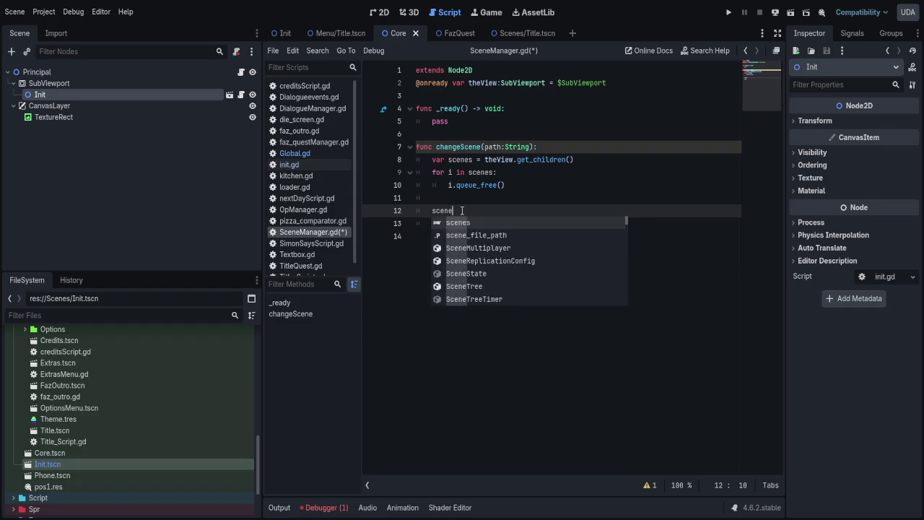
{"action": "type", "text": "."}
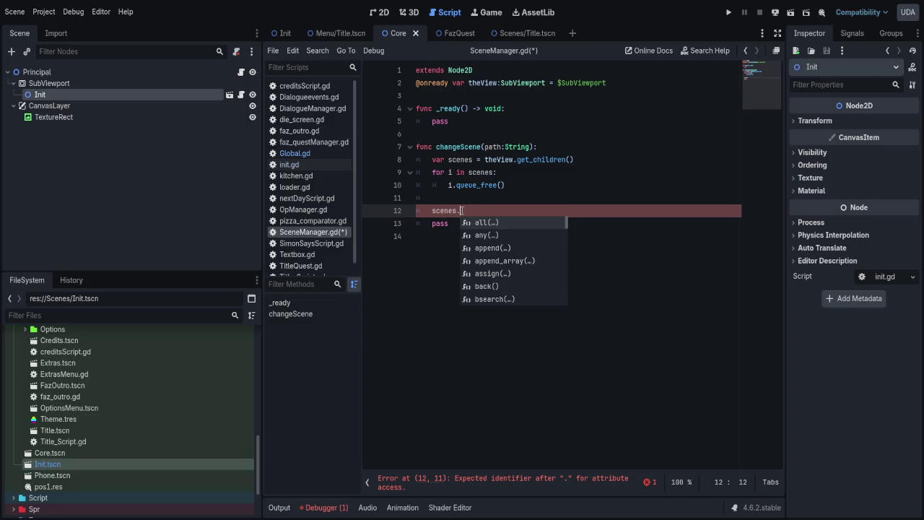
{"action": "key", "text": "BackSpace"}
{"action": "key", "text": "BackSpace"}
{"action": "key", "text": "BackSpace"}
{"action": "type", "text": "var n"}
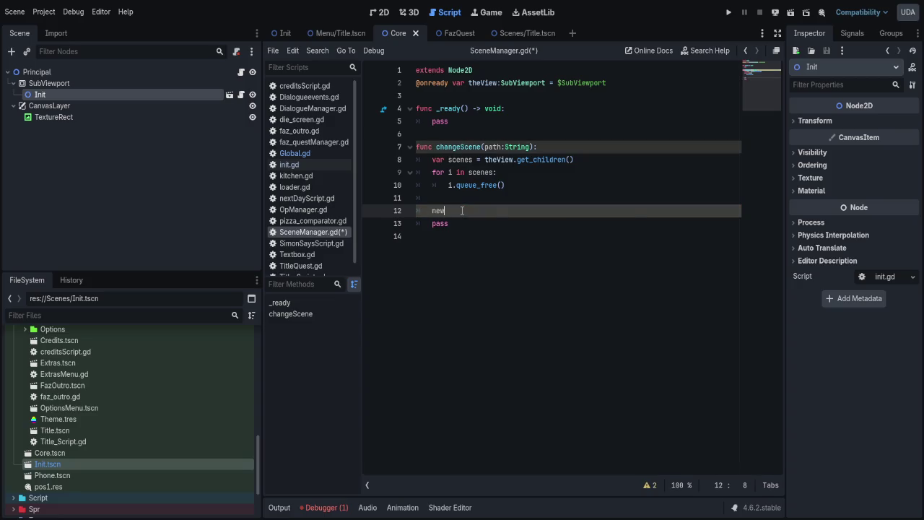
{"action": "type", "text": "ewScene "}
{"action": "type", "text": "= load(\""}
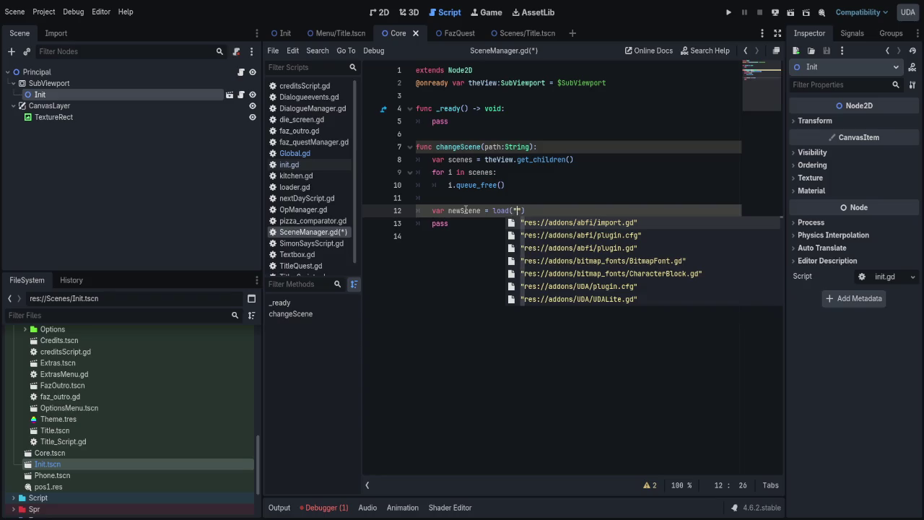
{"action": "key", "text": "BackSpace"}
{"action": "type", "text": "path"}
{"action": "key", "text": "ctrl+s"}
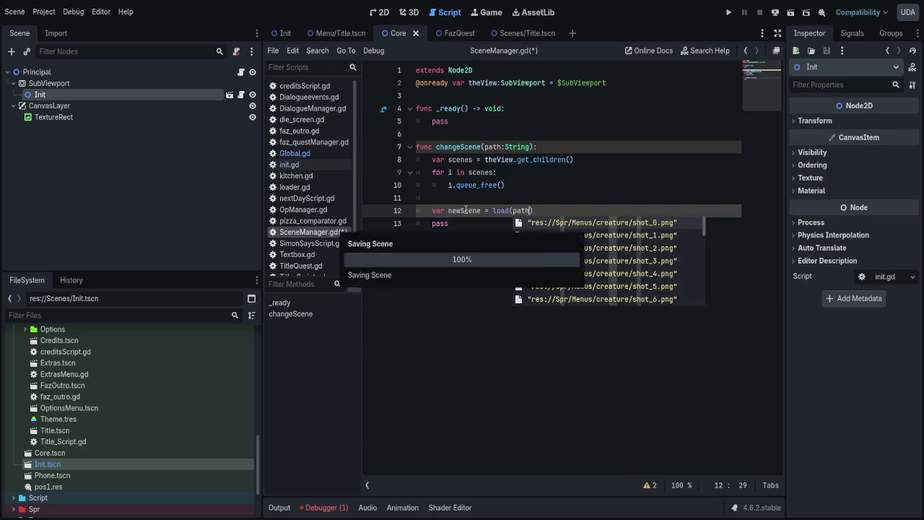
- Add theView.add_child(newScene) below the load line, save, and leave blank lines after changeScene
{"action": "left_click", "coordinate": [340, 165]}
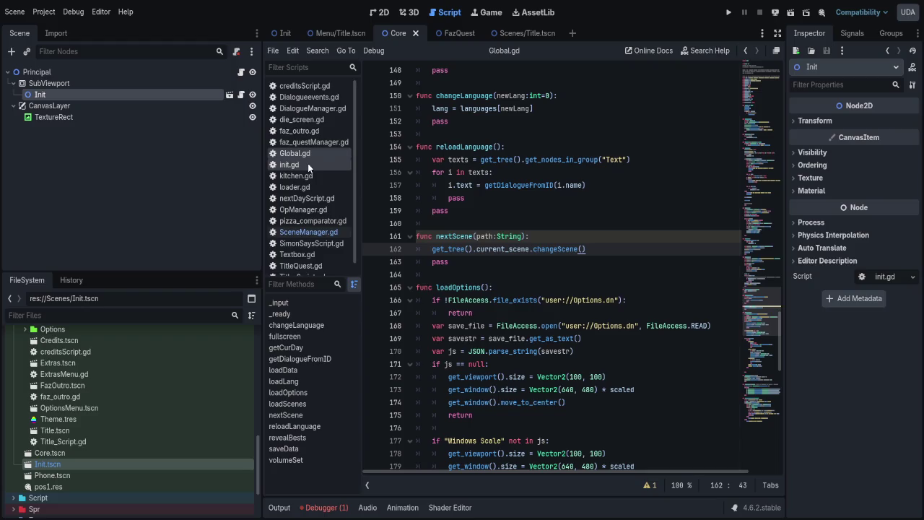
{"action": "left_click", "coordinate": [318, 232]}
{"action": "key", "text": "End"}
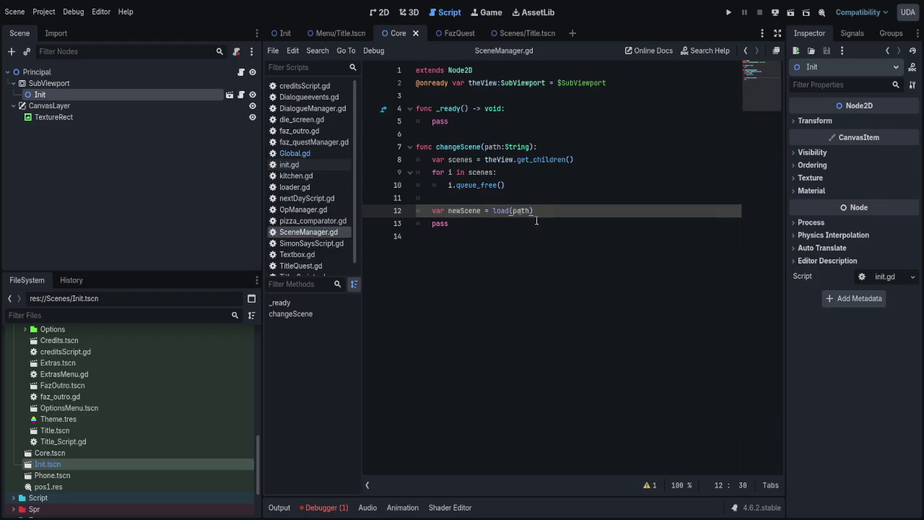
{"action": "key", "text": "Return"}
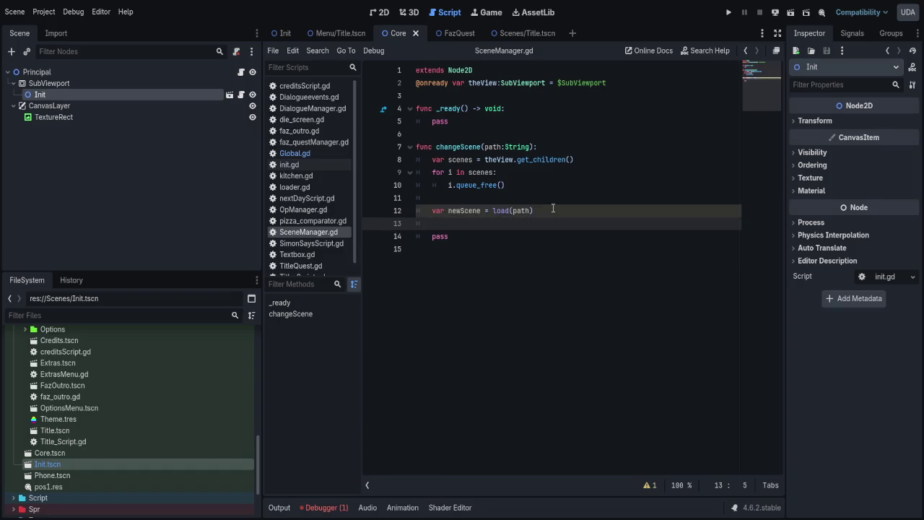
{"action": "type", "text": "theView."}
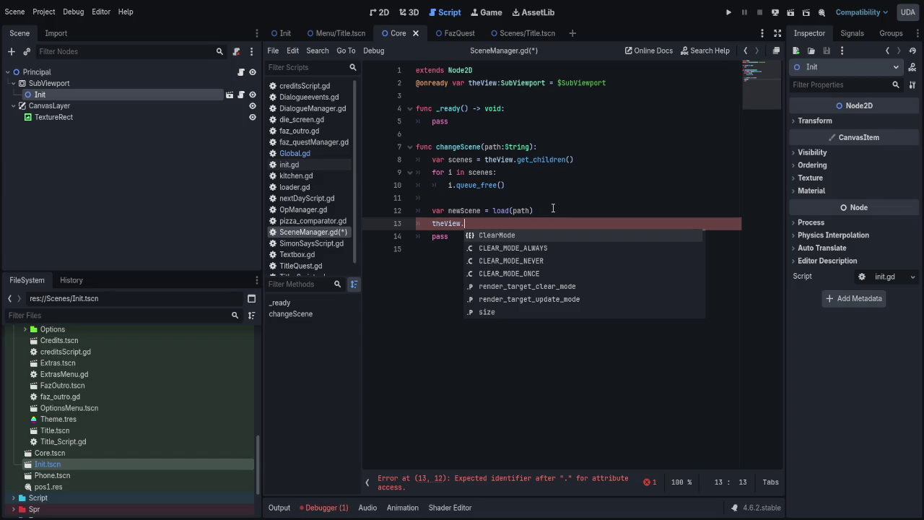
{"action": "type", "text": "add"}
{"action": "key", "text": "Return"}
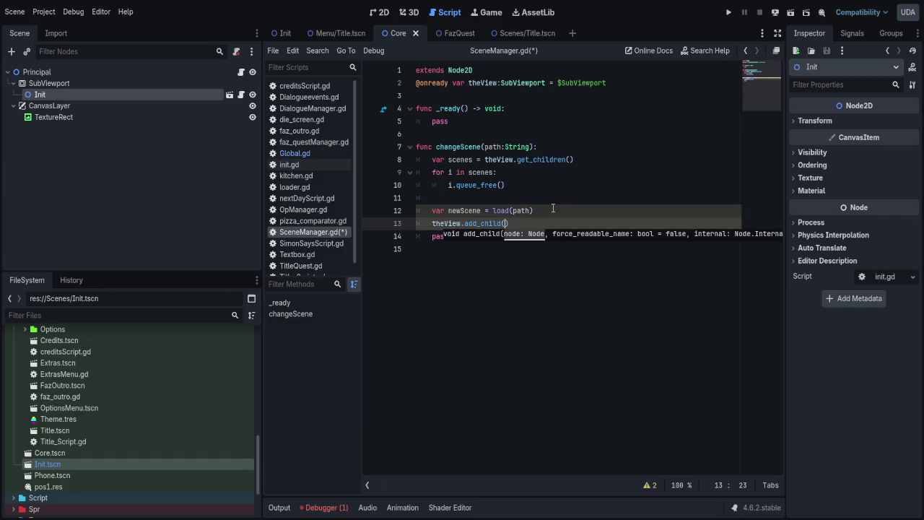
{"action": "type", "text": "new"}
{"action": "key", "text": "Return"}
{"action": "key", "text": "ctrl+s"}
{"action": "type", "text": ")"}
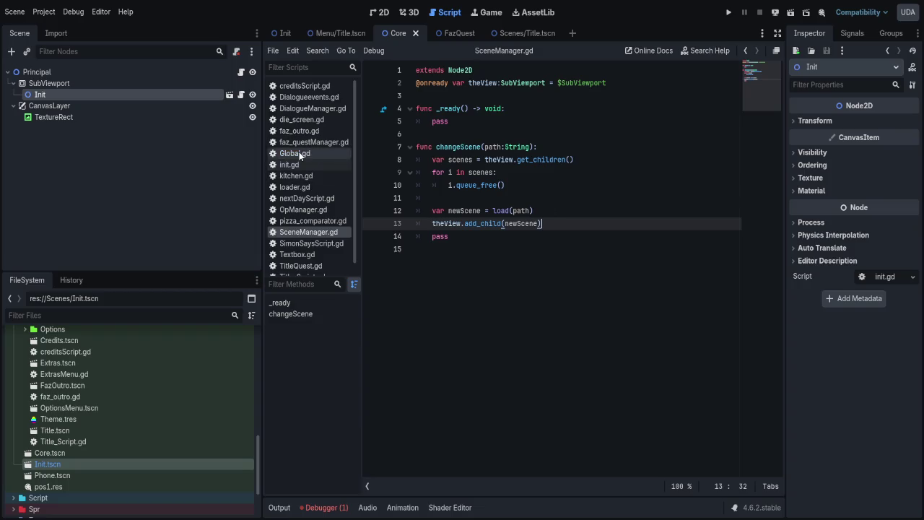
{"action": "left_click", "coordinate": [461, 240]}
{"action": "key", "text": "Return"}
{"action": "key", "text": "Return"}
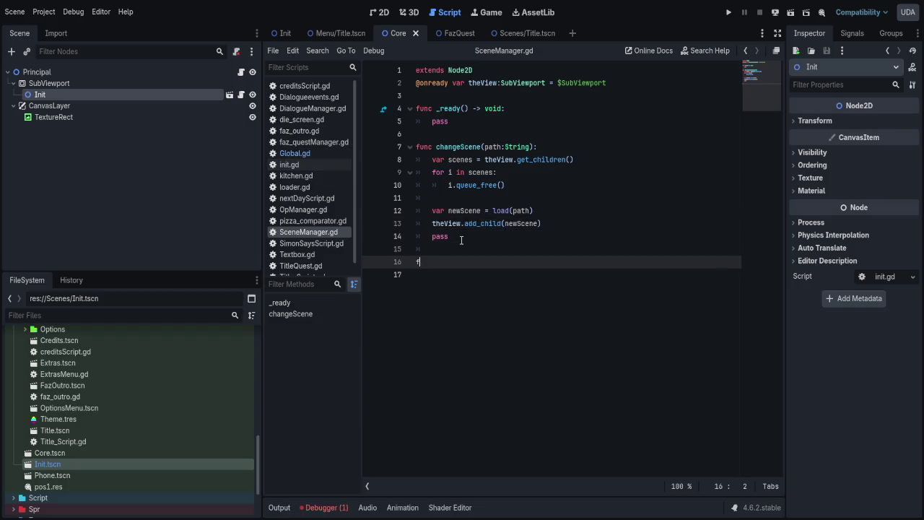
- Declare a top-level func reloadScene(): with a pass body below changeScene
{"action": "key", "text": "BackSpace"}
{"action": "type", "text": "func reloadSce"}
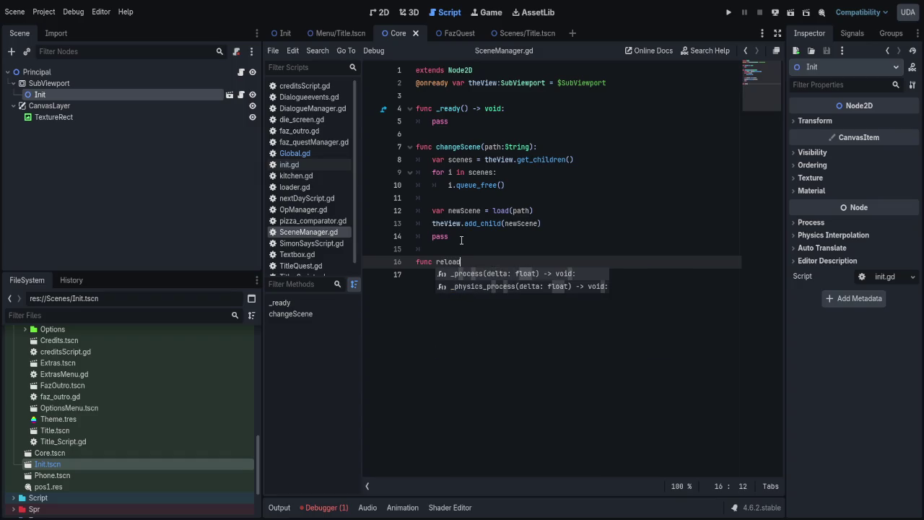
{"action": "type", "text": "ne():"}
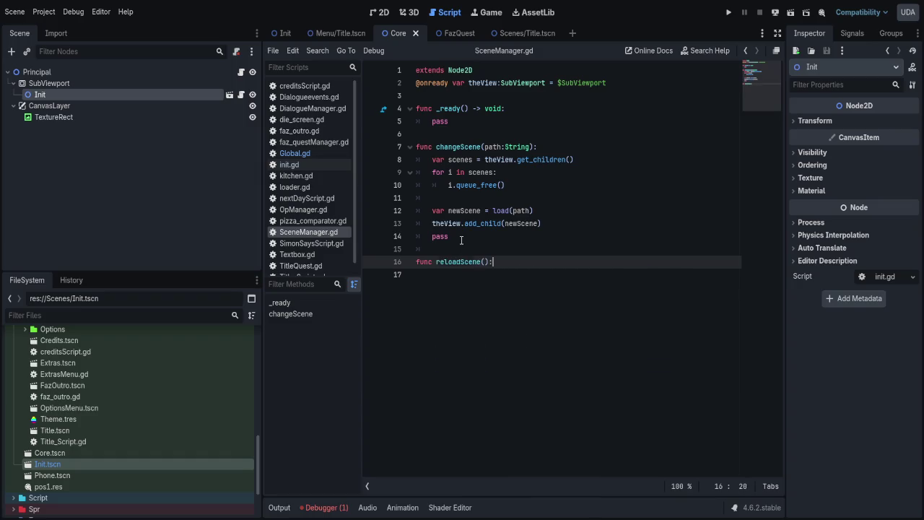
{"action": "key", "text": "Return"}
{"action": "type", "text": "pass"}
{"action": "key", "text": "ctrl+shift+Return"}
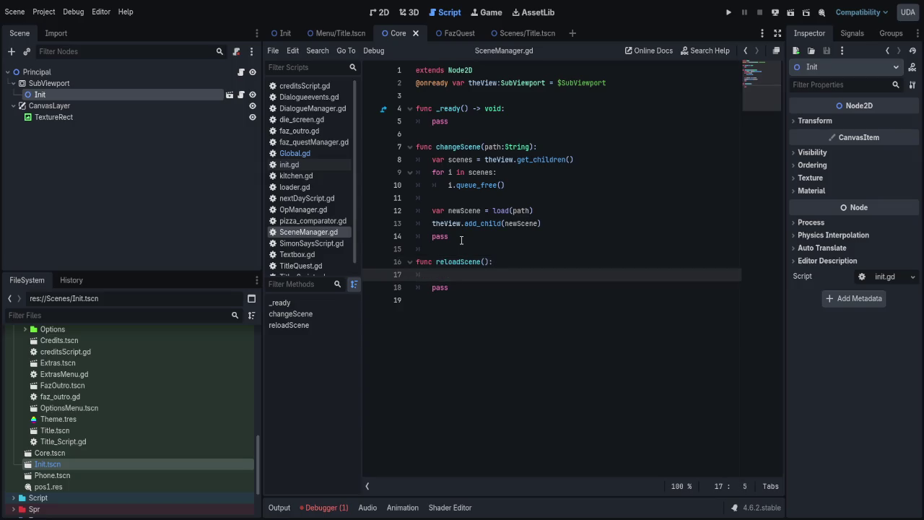
- Add the line theView.get_child(0) above pass in reloadScene
{"action": "type", "text": "the"}
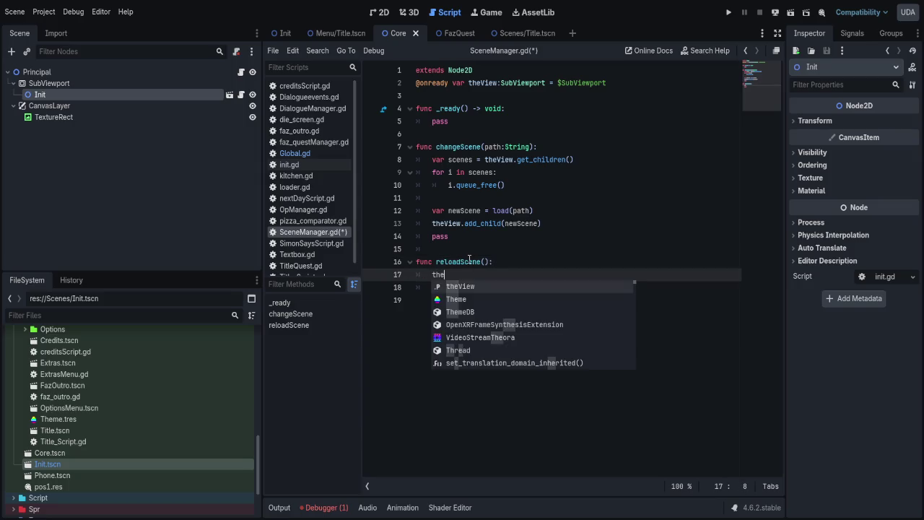
{"action": "key", "text": "Return"}
{"action": "type", "text": "add"}
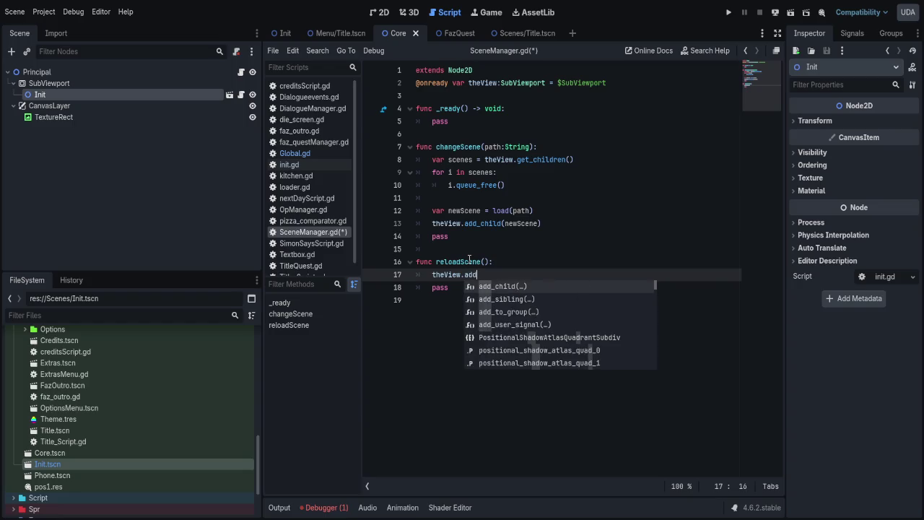
{"action": "key", "text": "Return"}
{"action": "key", "text": "ctrl+shift+Left"}
{"action": "key", "text": "BackSpace"}
{"action": "key", "text": "BackSpace"}
{"action": "type", "text": "get_cc"}
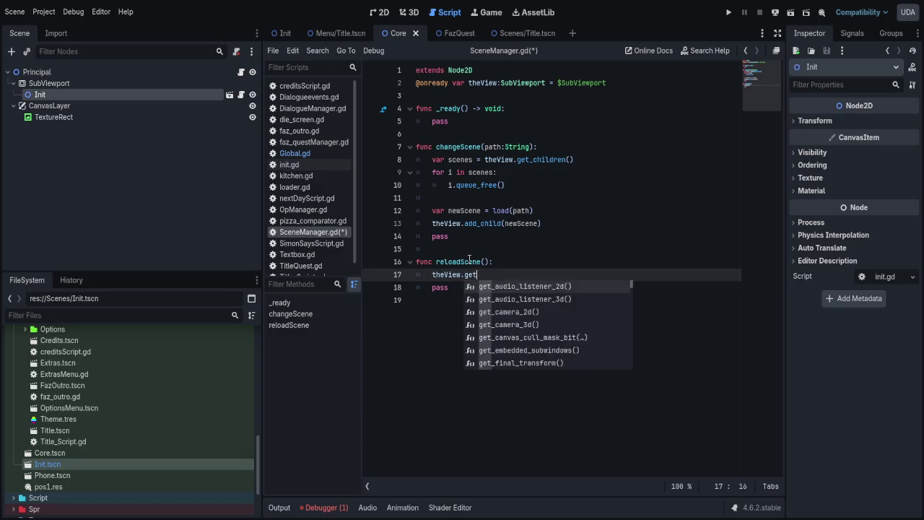
{"action": "key", "text": "BackSpace"}
{"action": "key", "text": "Return"}
{"action": "type", "text": "0)"}
{"action": "key", "text": "BackSpace"}
- Try a get_tree().reload_current_scene() line below it, then delete it
{"action": "key", "text": "Return"}
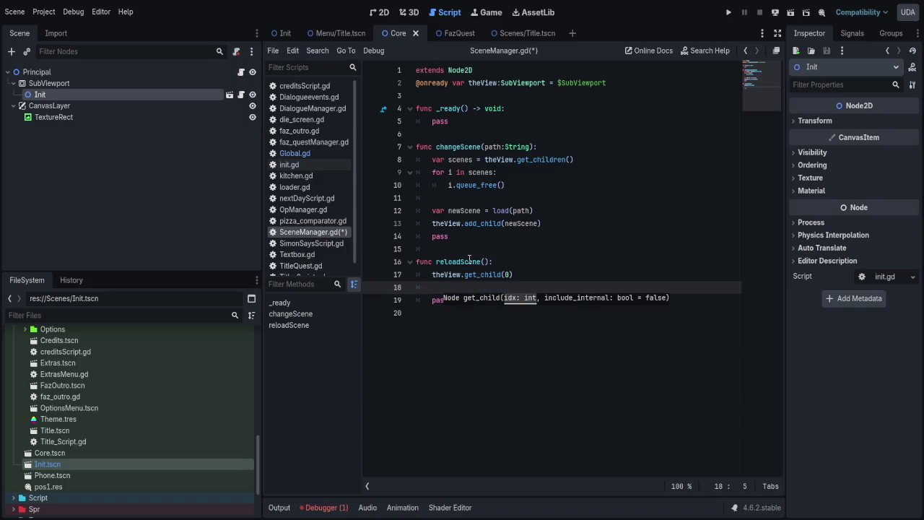
{"action": "key", "text": "Up"}
{"action": "key", "text": "End"}
{"action": "type", "text": ".relo"}
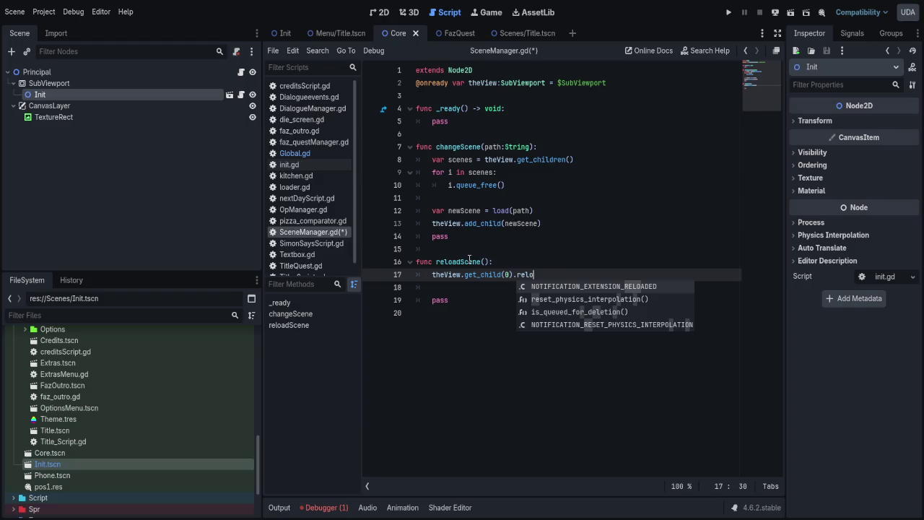
{"action": "key", "text": "BackSpace"}
{"action": "key", "text": "BackSpace"}
{"action": "key", "text": "BackSpace"}
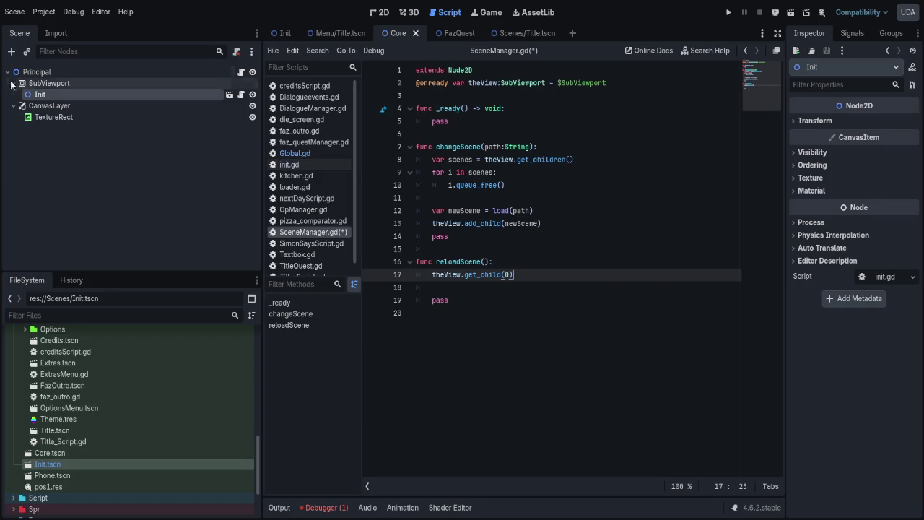
{"action": "key", "text": "Return"}
{"action": "type", "text": "get_tree().reload_current_scene()"}
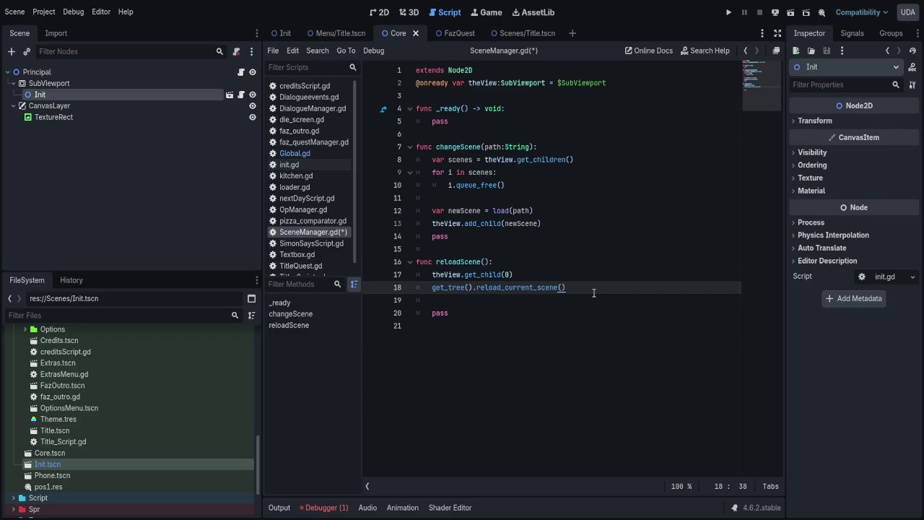
{"action": "key", "text": "shift+Home"}
{"action": "key", "text": "BackSpace"}
{"action": "key", "text": "BackSpace"}
{"action": "key", "text": "BackSpace"}
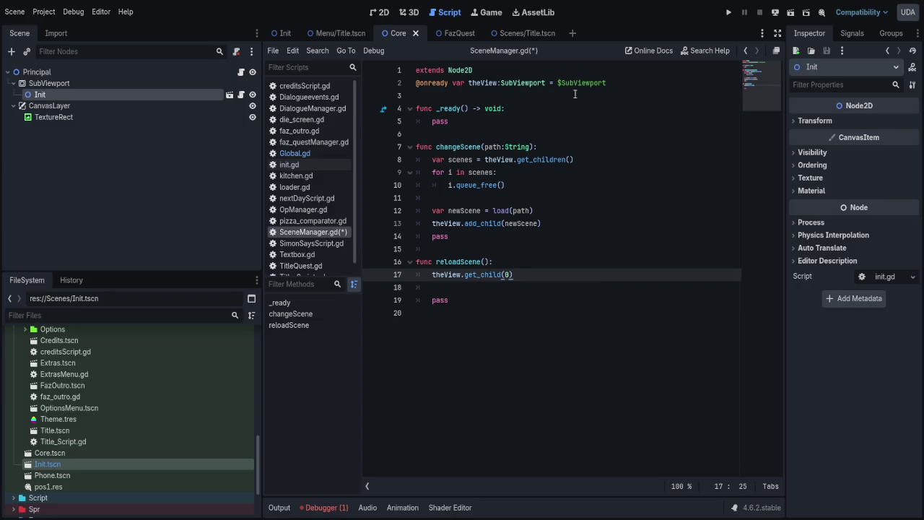
- Declare var curScene = "" on line 3 and write curScene = path in changeScene
{"action": "left_click", "coordinate": [537, 96]}
{"action": "type", "text": "var "}
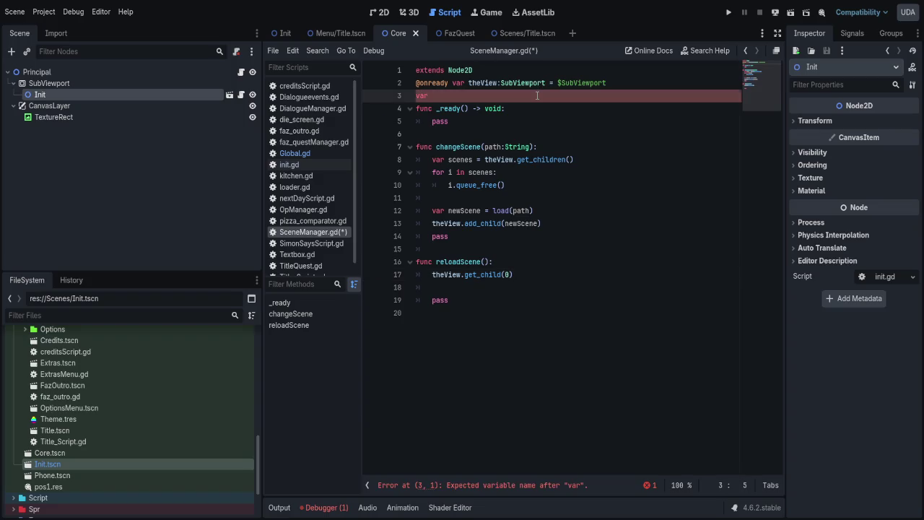
{"action": "type", "text": "curScene "}
{"action": "type", "text": "= \"\""}
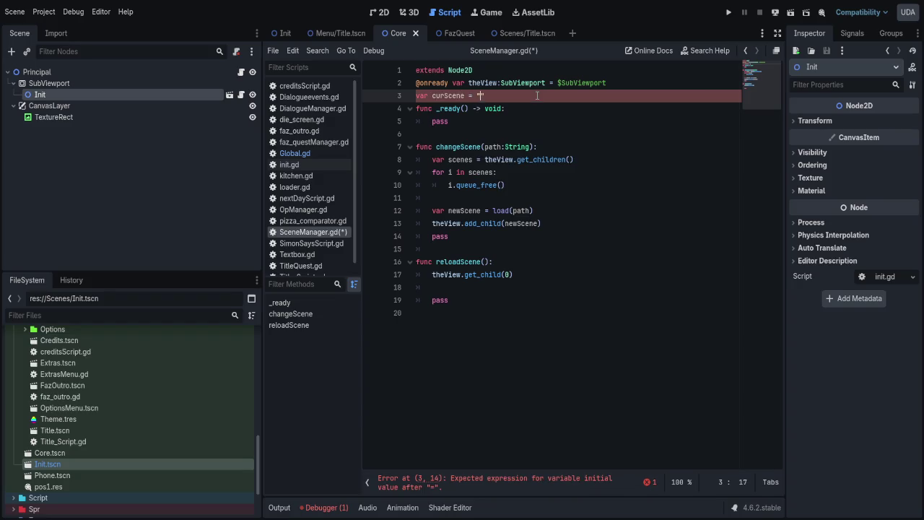
{"action": "left_click", "coordinate": [589, 158]}
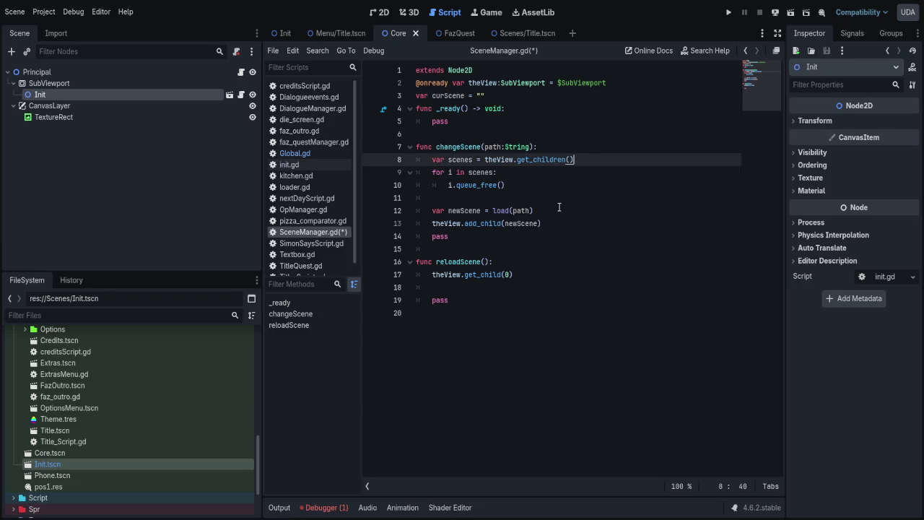
{"action": "left_click", "coordinate": [559, 199]}
{"action": "key", "text": "Return"}
{"action": "type", "text": "cur"}
{"action": "key", "text": "Return"}
{"action": "key", "text": "BackSpace"}
{"action": "key", "text": "BackSpace"}
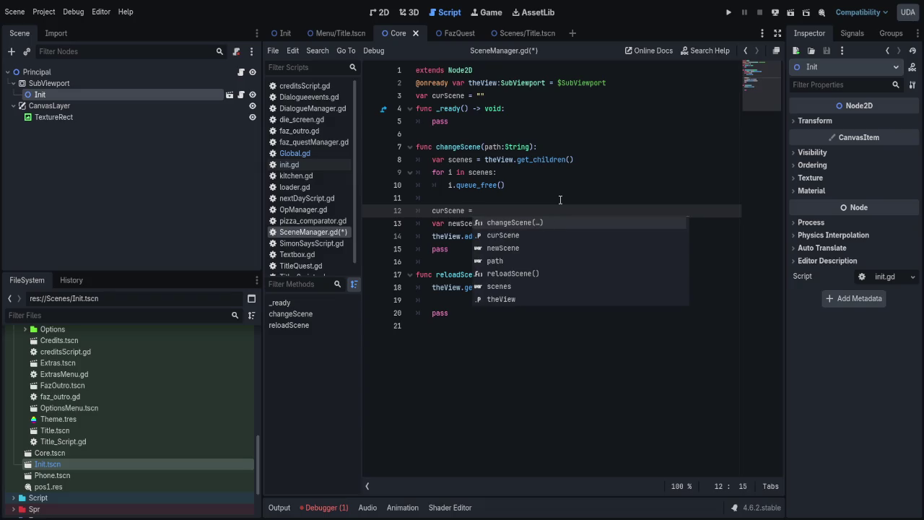
{"action": "type", "text": "= \""}
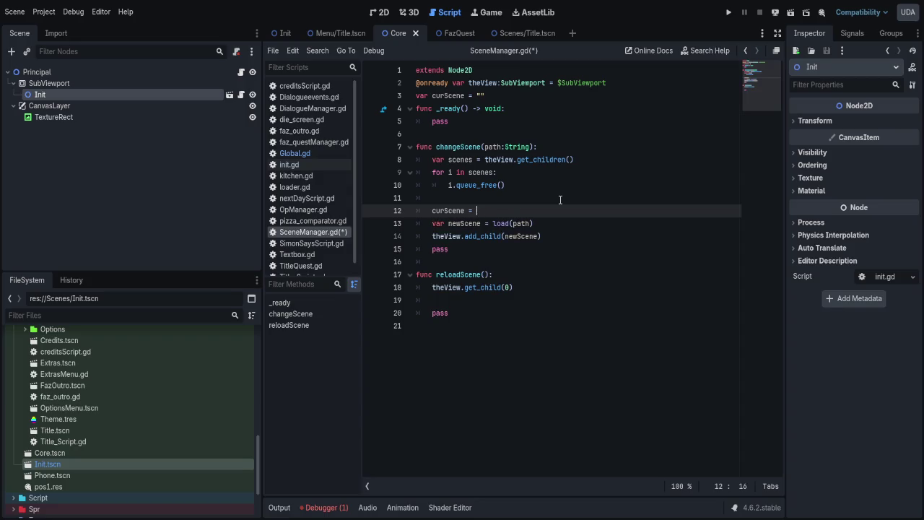
{"action": "type", "text": "ath"}
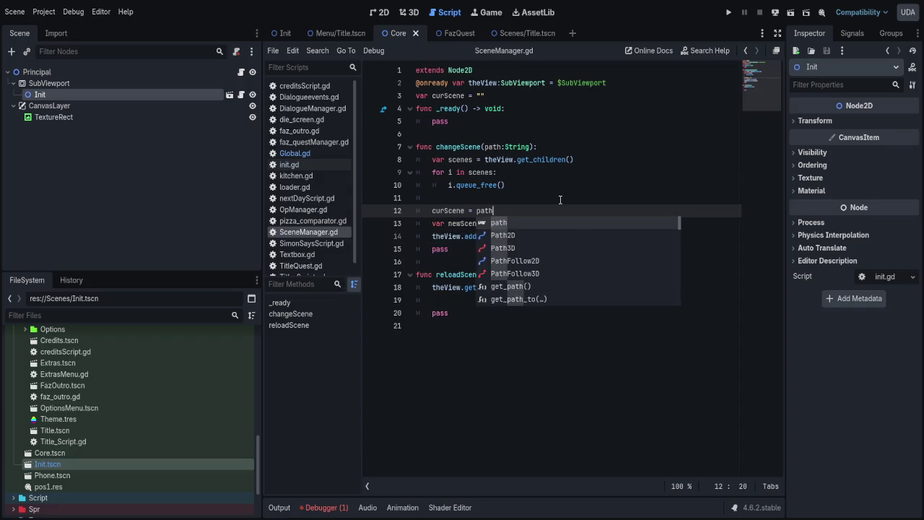
- Move the curScene = path assignment below the add_child line and save
{"action": "left_click", "coordinate": [560, 197]}
{"action": "key", "text": "Down"}
{"action": "key", "text": "shift+End"}
{"action": "key", "text": "BackSpace"}
{"action": "key", "text": "BackSpace"}
{"action": "key", "text": "Down"}
{"action": "key", "text": "Down"}
{"action": "key", "text": "End"}
{"action": "key", "text": "Return"}
{"action": "type", "text": "curScene = path"}
{"action": "key", "text": "ctrl+s"}
{"action": "key", "text": "Down"}
{"action": "key", "text": "Down"}
{"action": "key", "text": "Down"}
- Make reloadScene call changeScene(curScene), remove theView.get_child(0), and save
{"action": "type", "text": "han"}
{"action": "key", "text": "Return"}
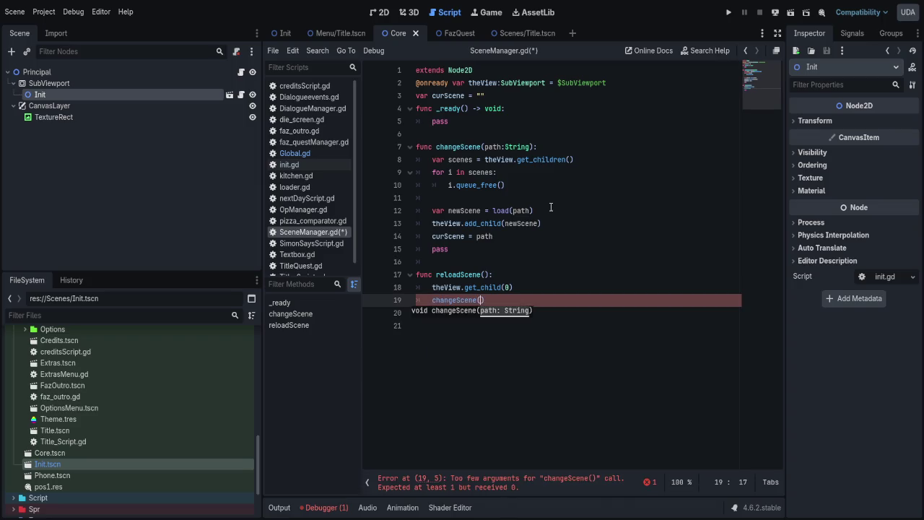
{"action": "type", "text": "cu"}
{"action": "key", "text": "Return"}
{"action": "key", "text": "ctrl+s"}
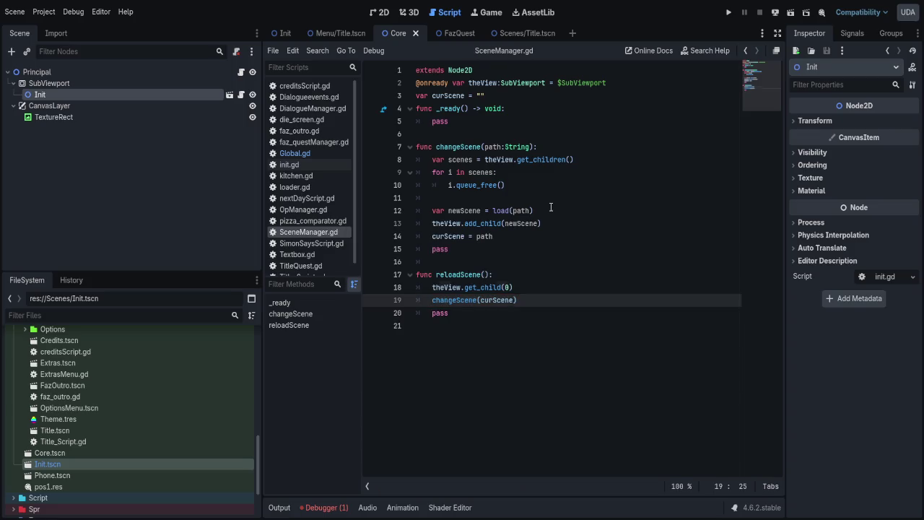
{"action": "key", "text": "Up"}
{"action": "key", "text": "shift+Home"}
{"action": "key", "text": "BackSpace"}
{"action": "key", "text": "BackSpace"}
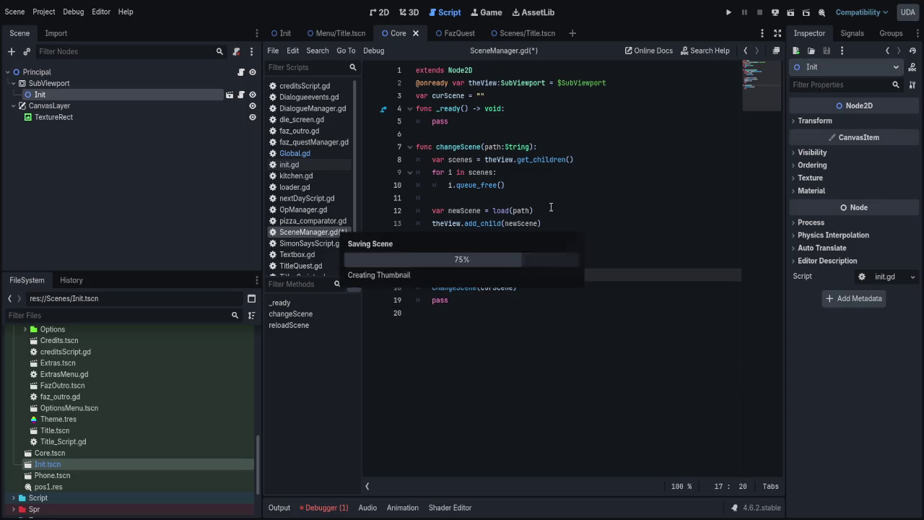
{"action": "left_click", "coordinate": [294, 153]}
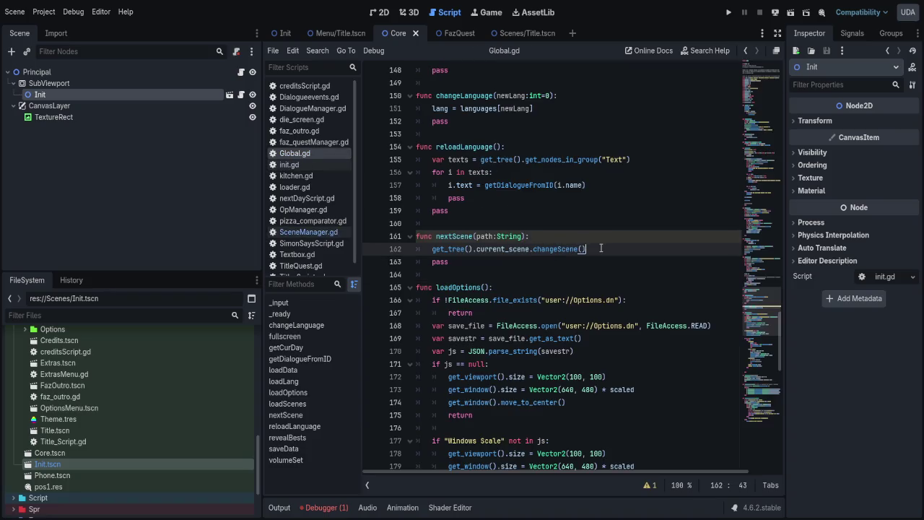
- Complete nextScene's call as changeScene(path) and check init.gd's reload line
{"action": "type", "text": "pa"}
{"action": "key", "text": "ctrl+s"}
{"action": "type", "text": "th)"}
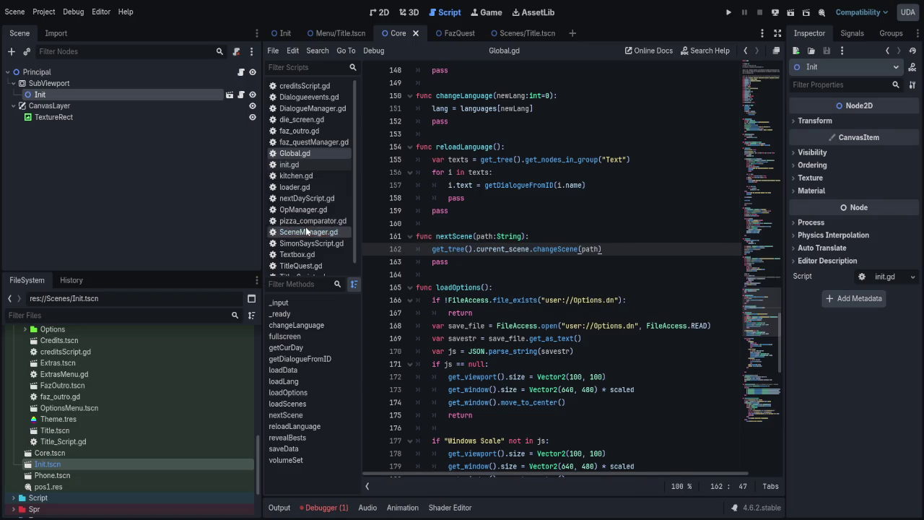
{"action": "left_click", "coordinate": [305, 164]}
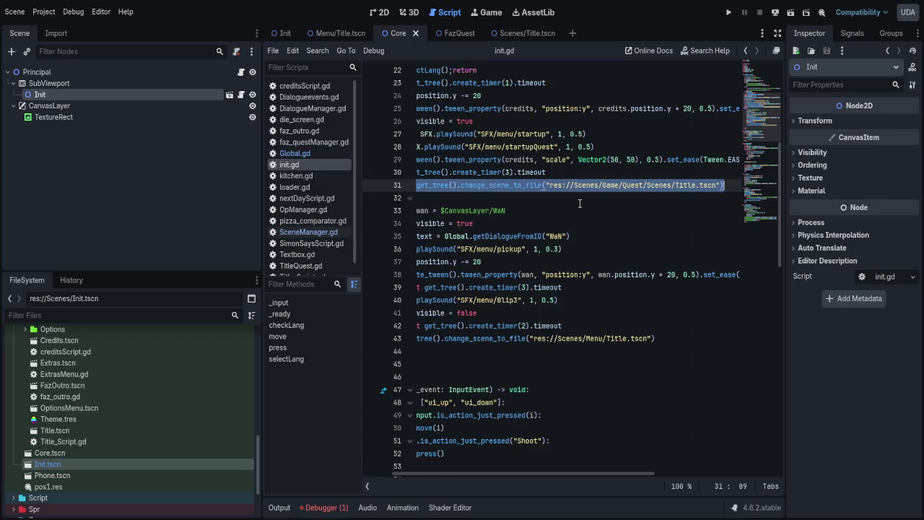
{"action": "scroll", "coordinate": [546, 249], "scroll_direction": "down", "scroll_amount": 1}
{"action": "scroll", "coordinate": [540, 384], "scroll_direction": "down", "scroll_amount": 15}
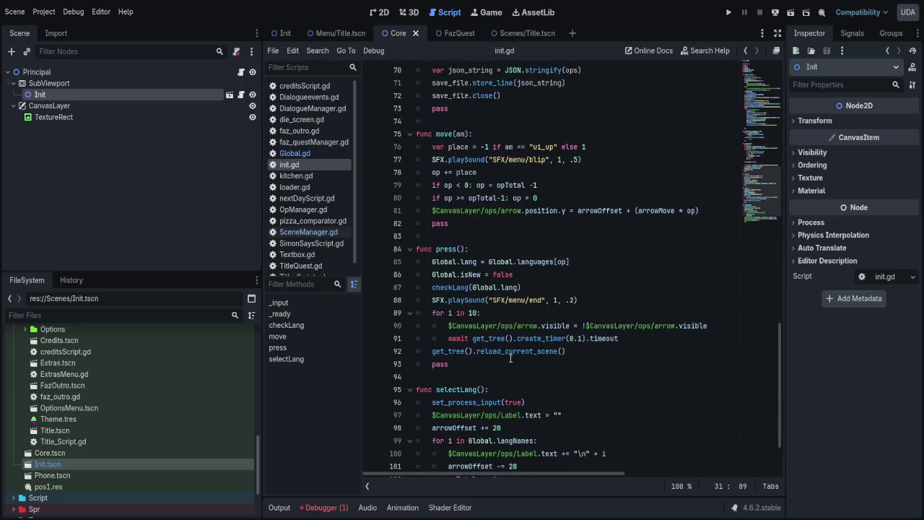
{"action": "left_click", "coordinate": [571, 346]}
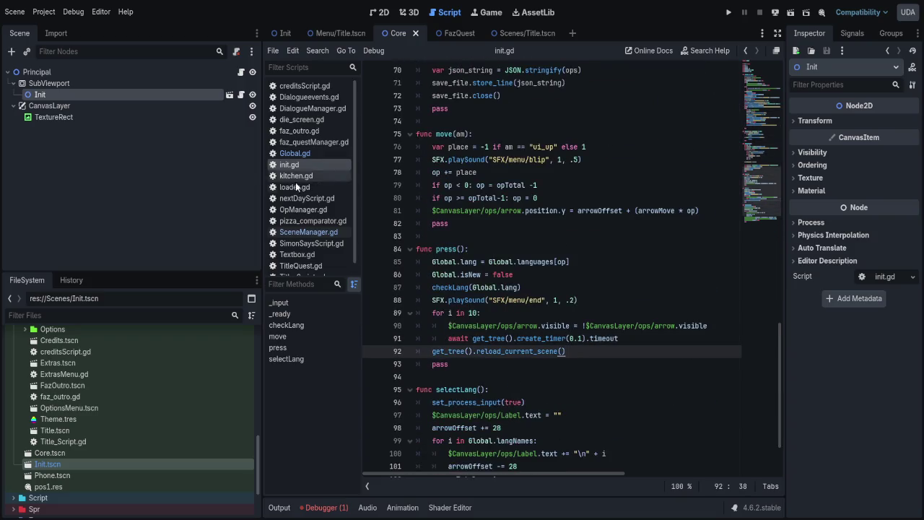
{"action": "left_click", "coordinate": [294, 153]}
- Add a func reloadScene() with a pass body below nextScene in Global.gd
{"action": "left_click", "coordinate": [502, 261]}
{"action": "key", "text": "Return"}
{"action": "key", "text": "Return"}
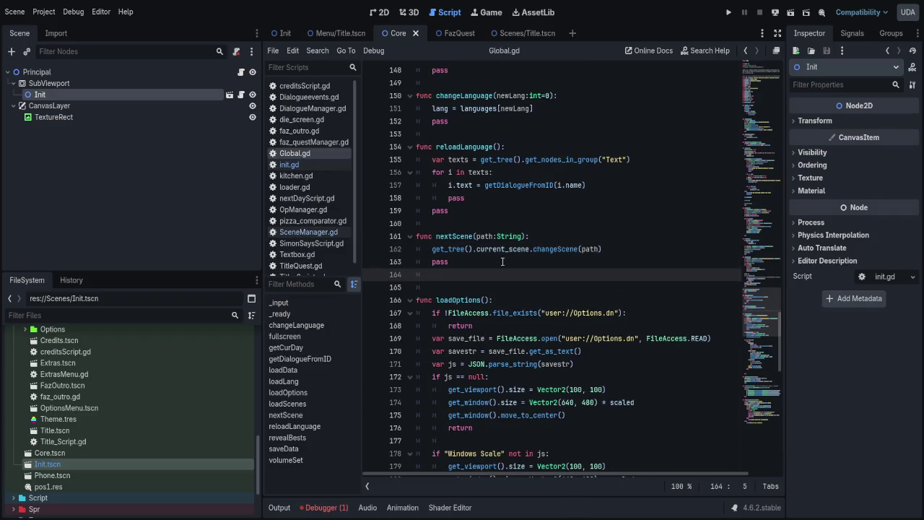
{"action": "type", "text": "func reloadScene():"}
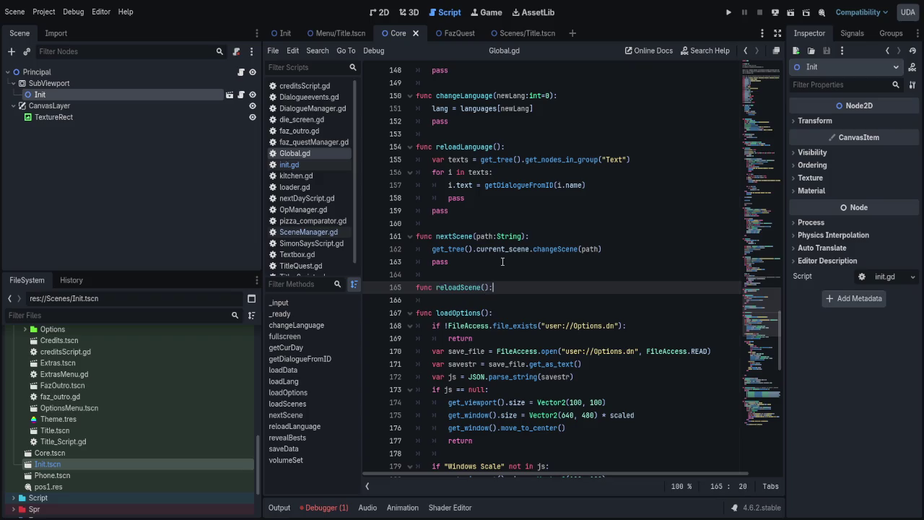
{"action": "key", "text": "Return"}
{"action": "type", "text": "pass"}
- Copy the current_scene.changeScene call line into reloadScene's body
{"action": "key", "text": "Up"}
{"action": "key", "text": "Up"}
{"action": "key", "text": "Up"}
{"action": "key", "text": "End"}
{"action": "key", "text": "shift+Home"}
{"action": "key", "text": "ctrl+c"}
{"action": "key", "text": "Down"}
{"action": "key", "text": "Down"}
{"action": "key", "text": "Down"}
{"action": "key", "text": "Return"}
{"action": "key", "text": "ctrl+v"}
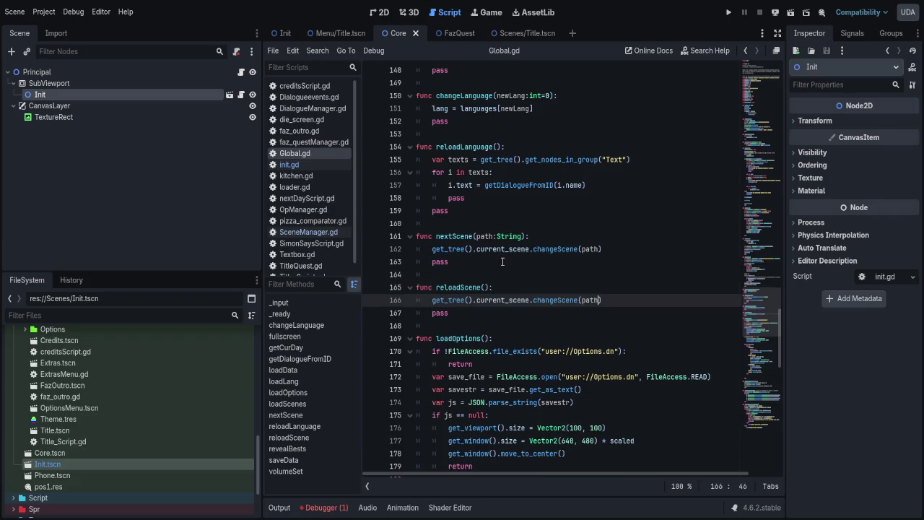
- Change the pasted call to get_tree().current_scene.reloadScene() and save Global.gd
{"action": "key", "text": "ctrl+Left"}
{"action": "key", "text": "ctrl+Left"}
{"action": "key", "text": "ctrl+Left"}
{"action": "key", "text": "ctrl+shift+Left"}
{"action": "key", "text": "BackSpace"}
{"action": "key", "text": "shift+End"}
{"action": "key", "text": "Delete"}
{"action": "type", "text": "reloadScene("}
{"action": "key", "text": "ctrl+s"}
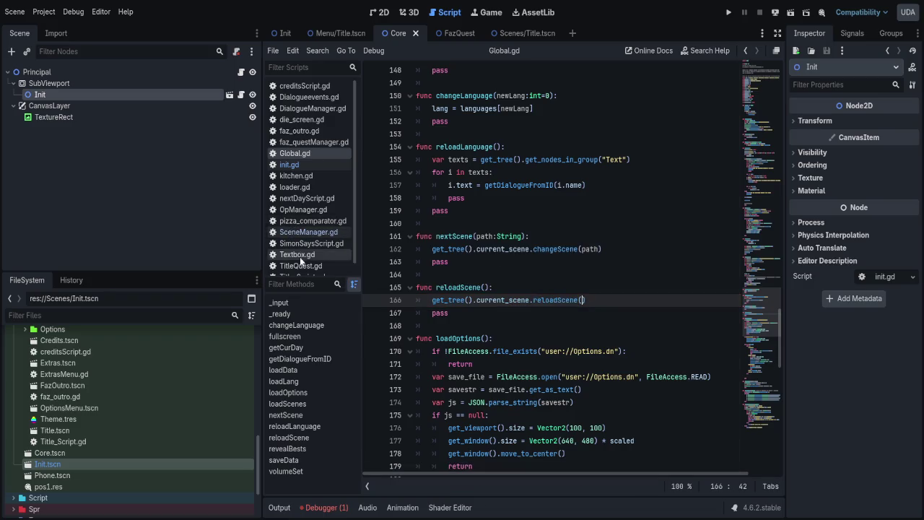
{"action": "left_click", "coordinate": [300, 231]}
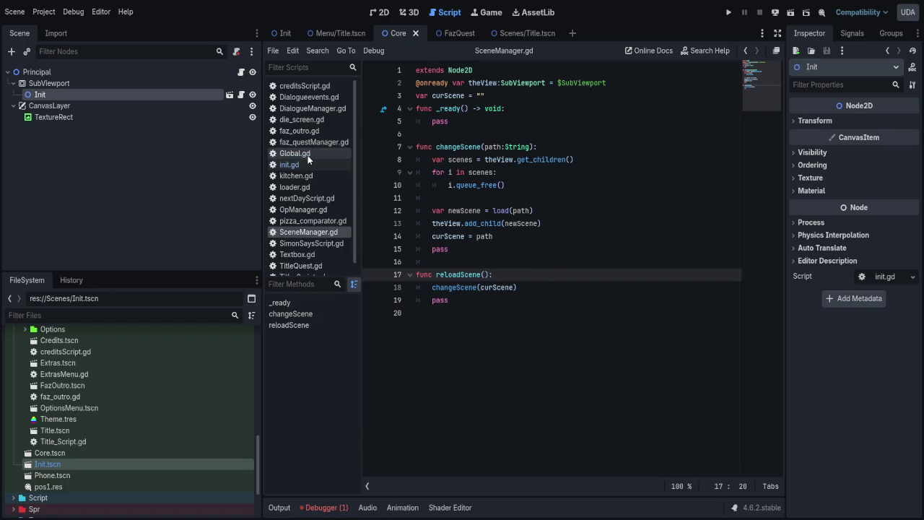
- Go through Global.gd and the project files to reach the init.gd script
{"action": "left_click", "coordinate": [295, 153]}
{"action": "scroll", "coordinate": [120, 444], "scroll_direction": "down", "scroll_amount": 3}
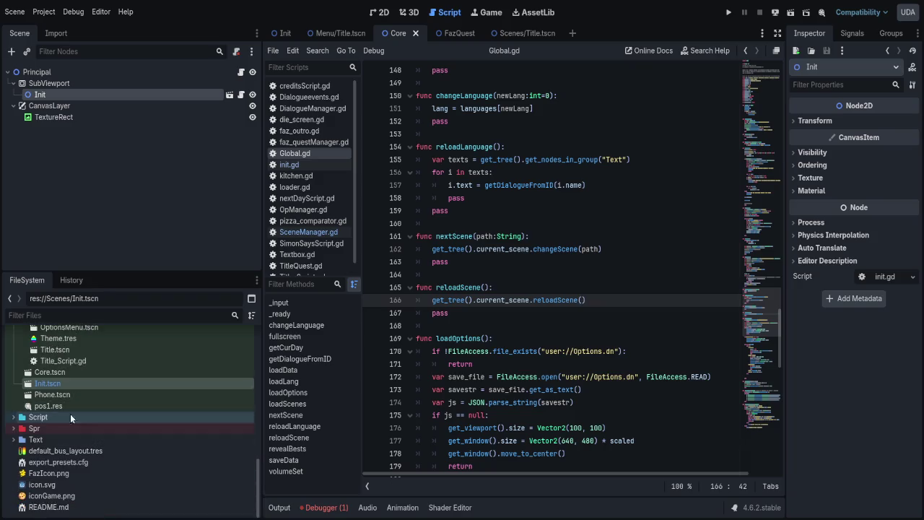
{"action": "left_click", "coordinate": [47, 371]}
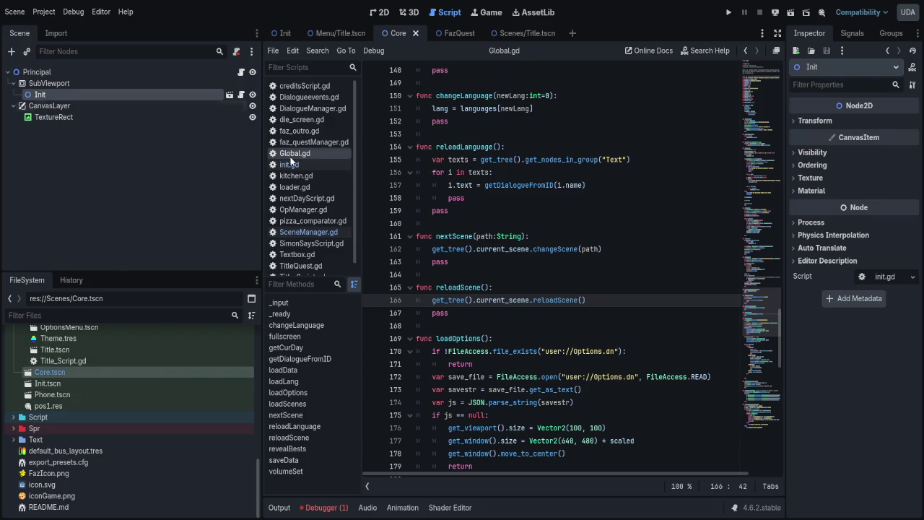
{"action": "left_click", "coordinate": [333, 168]}
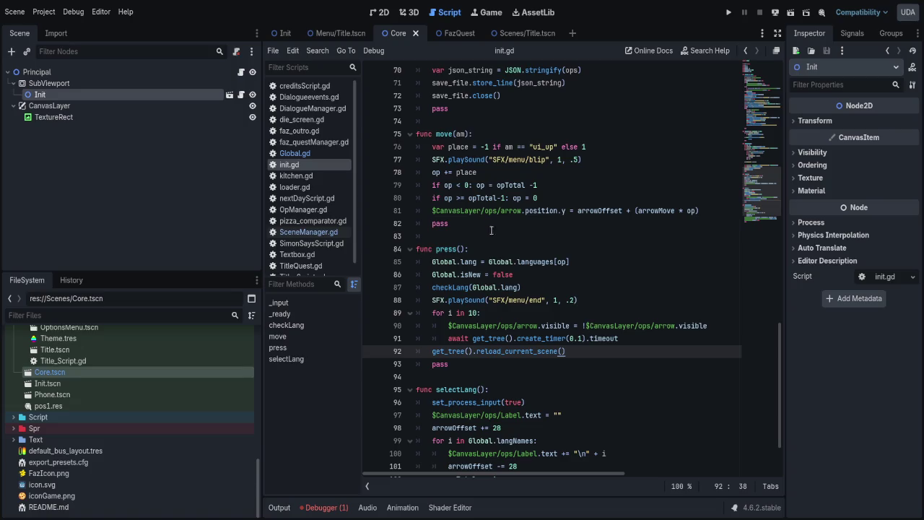
- Replace get_tree().reload_current_scene() in press() with Global.reloadScene()
{"action": "key", "text": "shift+Home"}
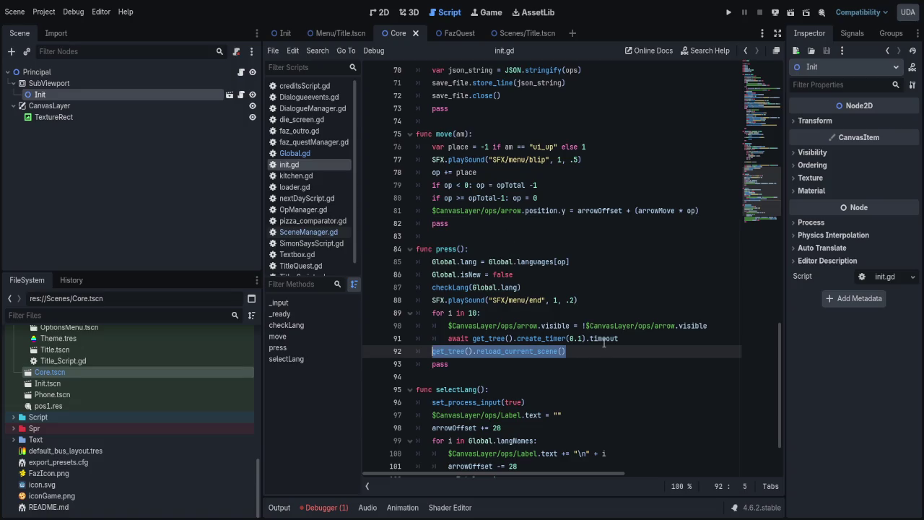
{"action": "key", "text": "Left"}
{"action": "key", "text": "Up"}
{"action": "key", "text": "End"}
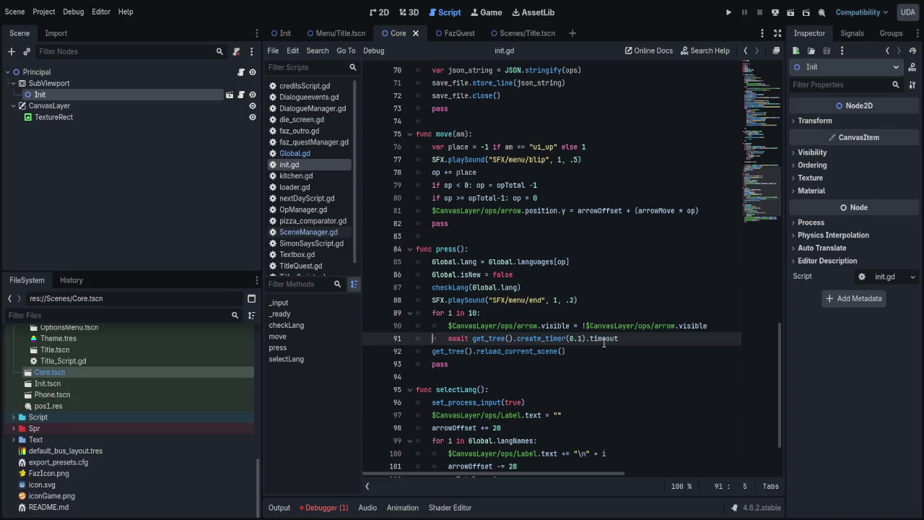
{"action": "key", "text": "Return"}
{"action": "key", "text": "Return"}
{"action": "type", "text": "g"}
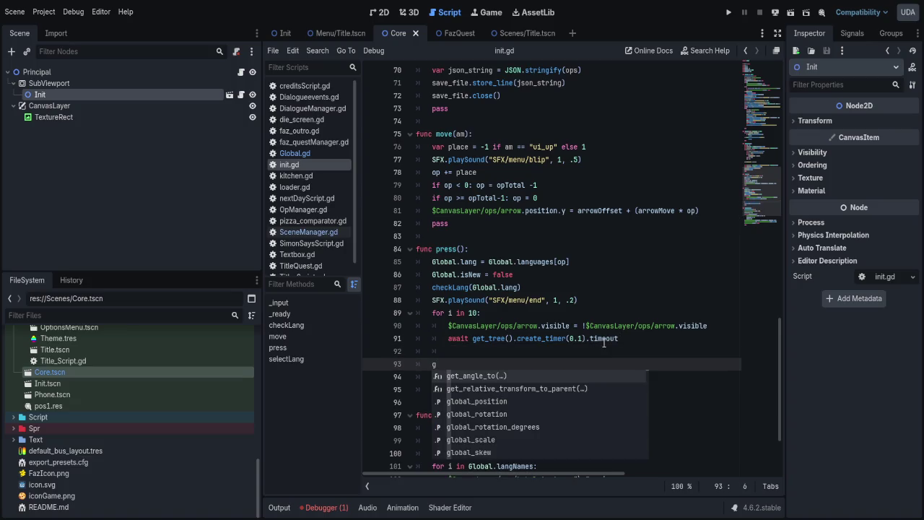
{"action": "type", "text": "lobal.relo"}
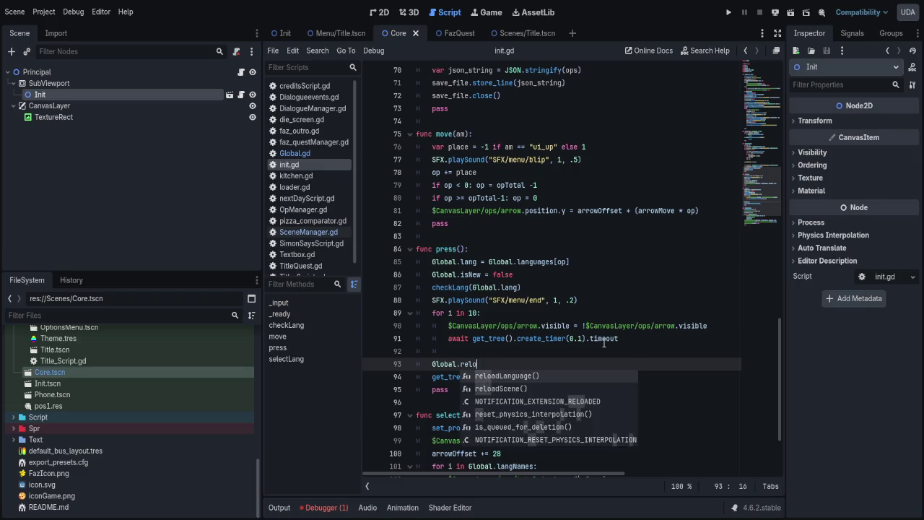
{"action": "type", "text": "ad"}
{"action": "key", "text": "Down"}
{"action": "key", "text": "Return"}
{"action": "key", "text": "shift+Home"}
{"action": "key", "text": "Down"}
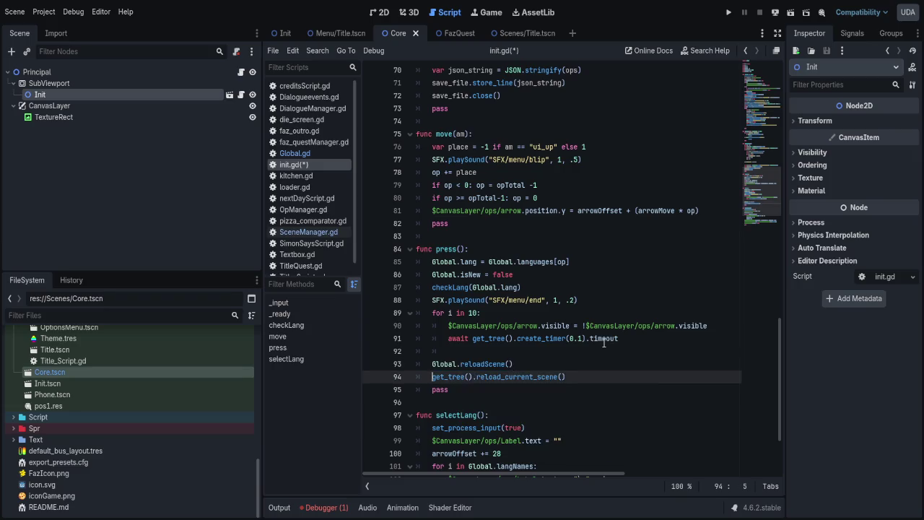
{"action": "key", "text": "ctrl+shift+k"}
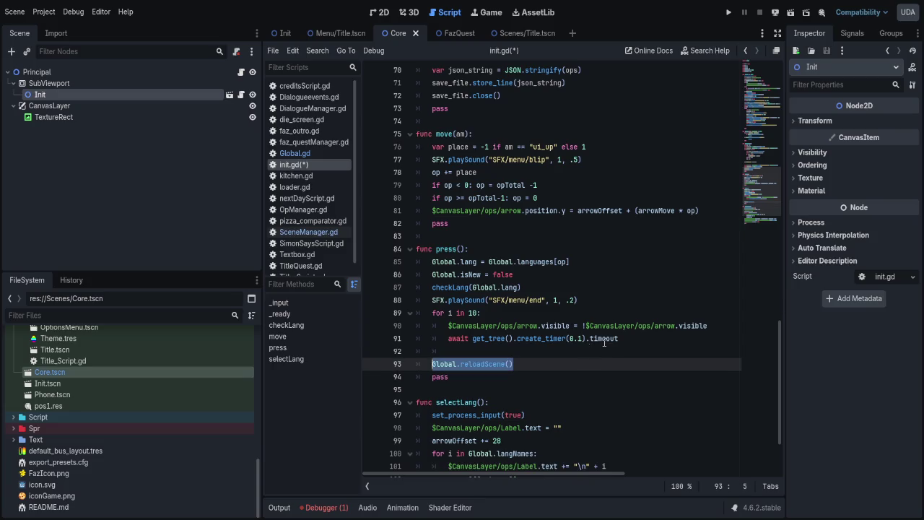
- Find-and-replace the get_tree().change_scene_to_file( calls with Global.reloadScene(
{"action": "scroll", "coordinate": [604, 342], "scroll_direction": "up", "scroll_amount": 6}
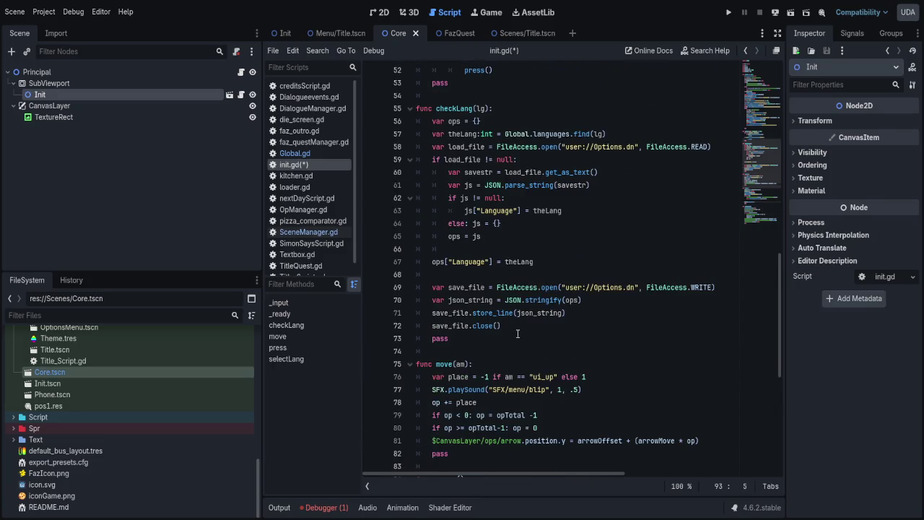
{"action": "scroll", "coordinate": [518, 334], "scroll_direction": "up", "scroll_amount": 12}
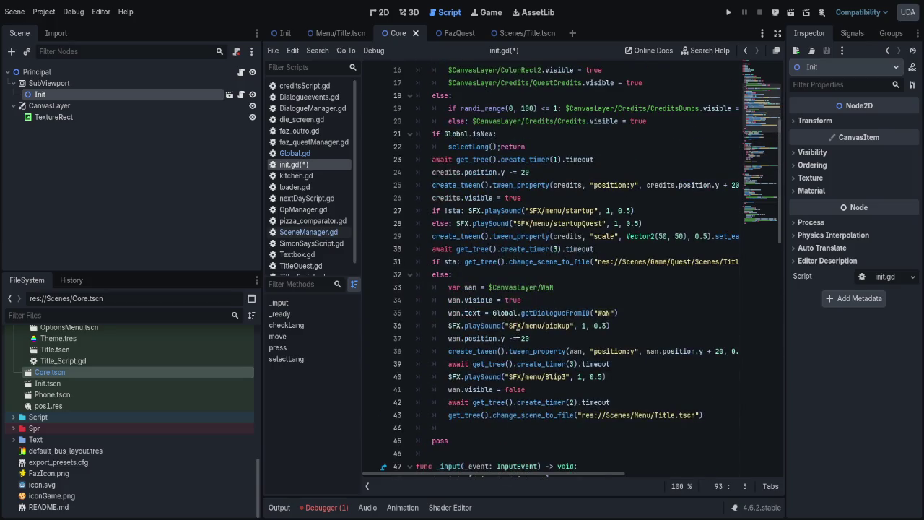
{"action": "left_click", "coordinate": [546, 271]}
{"action": "left_click_drag", "start_coordinate": [464, 263], "coordinate": [593, 262]}
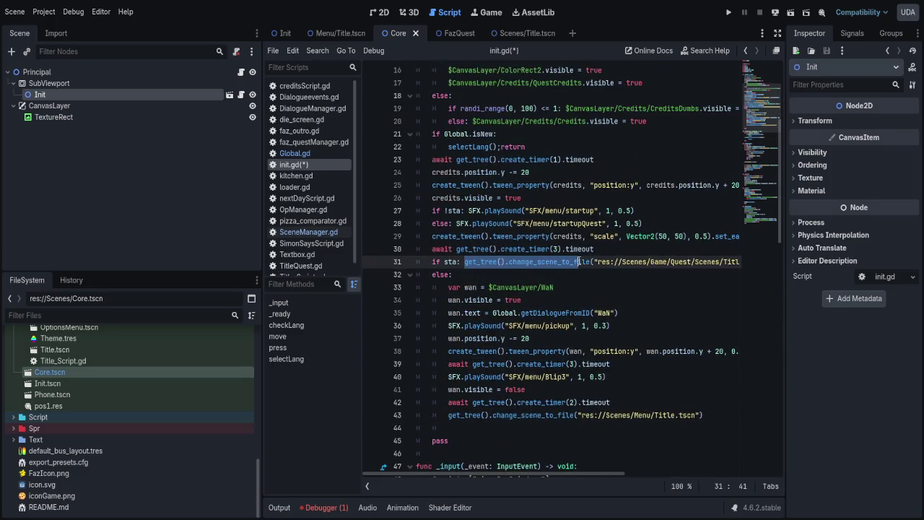
{"action": "key", "text": "ctrl+f"}
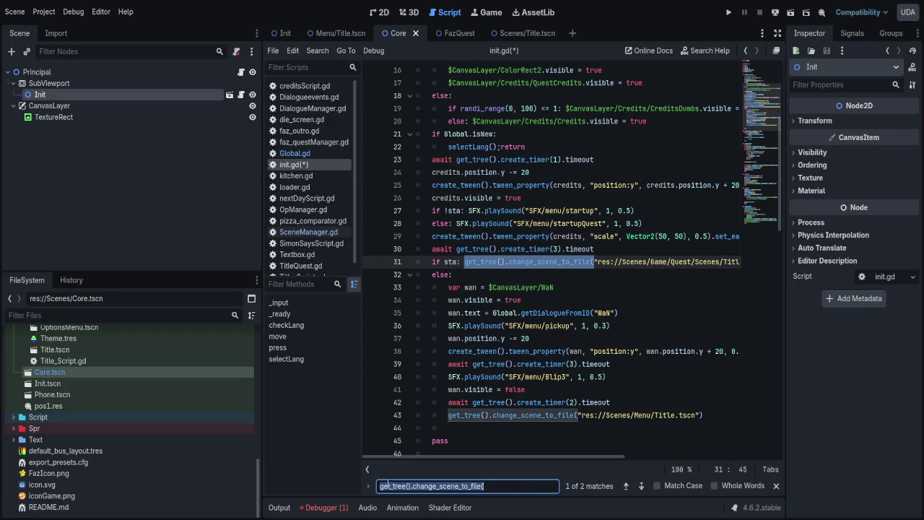
{"action": "scroll", "coordinate": [514, 330], "scroll_direction": "up", "scroll_amount": 5}
{"action": "scroll", "coordinate": [515, 330], "scroll_direction": "down", "scroll_amount": 8}
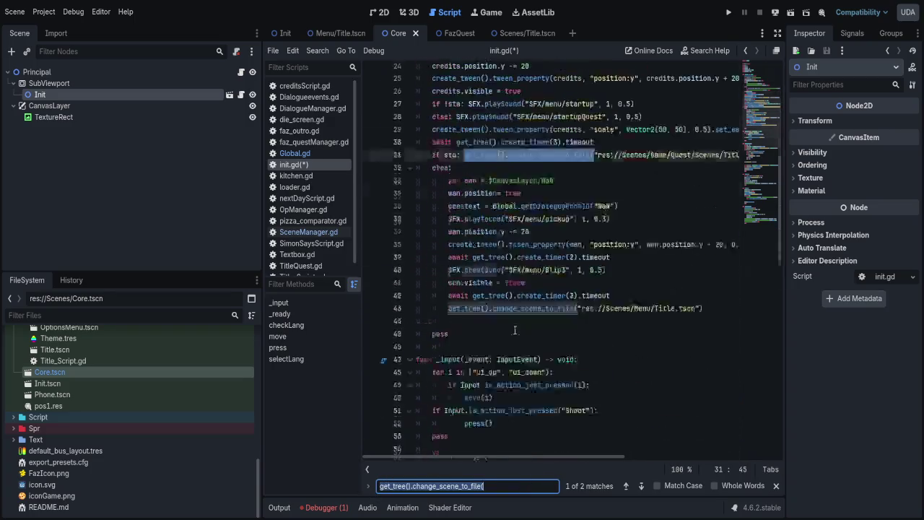
{"action": "scroll", "coordinate": [515, 330], "scroll_direction": "down", "scroll_amount": 10}
{"action": "left_click", "coordinate": [369, 485]}
{"action": "key", "text": "ctrl+v"}
{"action": "left_click", "coordinate": [625, 484]}
- Undo that replacement and change the replacement text to Global.changeScene(
{"action": "scroll", "coordinate": [632, 262], "scroll_direction": "up", "scroll_amount": 10}
{"action": "key", "text": "ctrl+s"}
{"action": "scroll", "coordinate": [633, 262], "scroll_direction": "up", "scroll_amount": 1}
{"action": "left_click", "coordinate": [635, 224]}
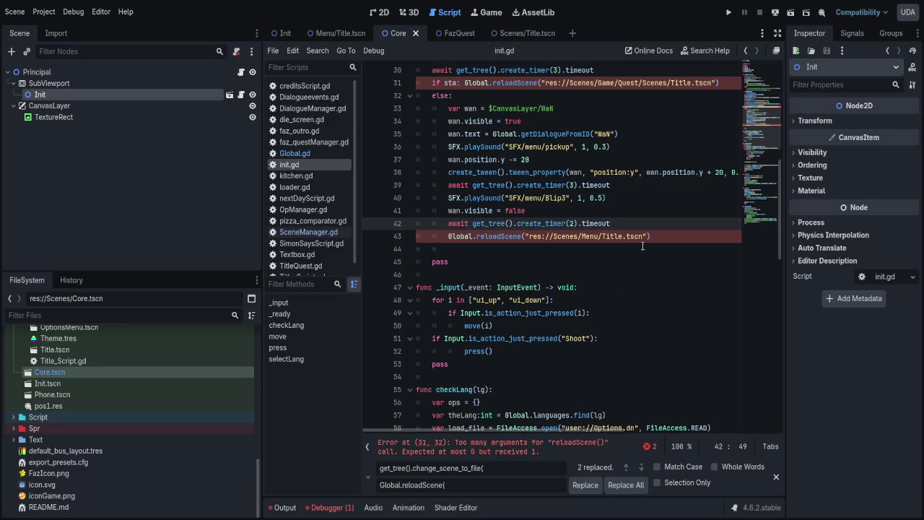
{"action": "key", "text": "ctrl+z"}
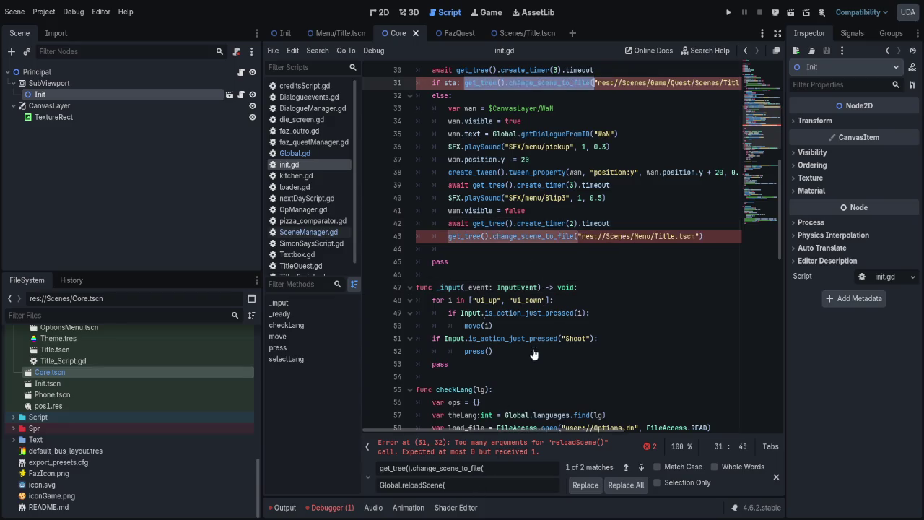
{"action": "key", "text": "ctrl+shift+Left"}
{"action": "type", "text": "changeScene("}
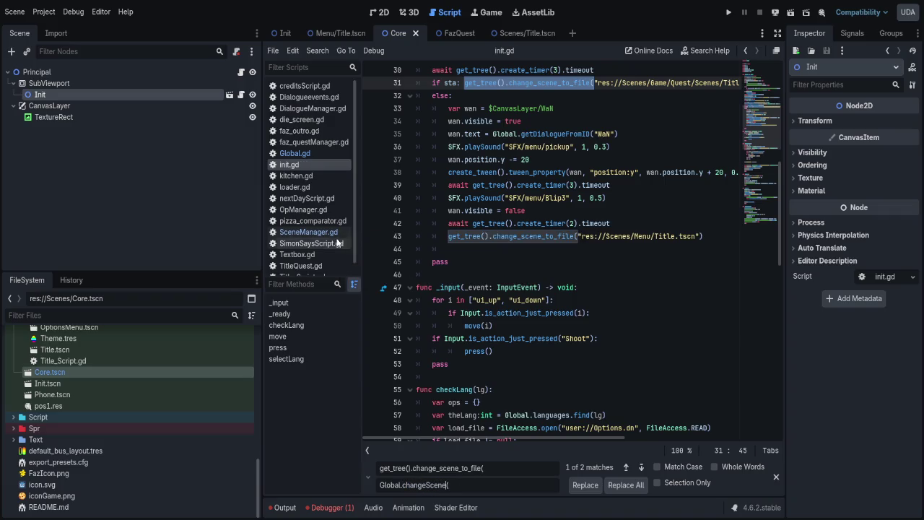
- Compare the function names across SceneManager.gd, Global.gd and init.gd
{"action": "left_click", "coordinate": [305, 232]}
{"action": "left_click", "coordinate": [293, 166]}
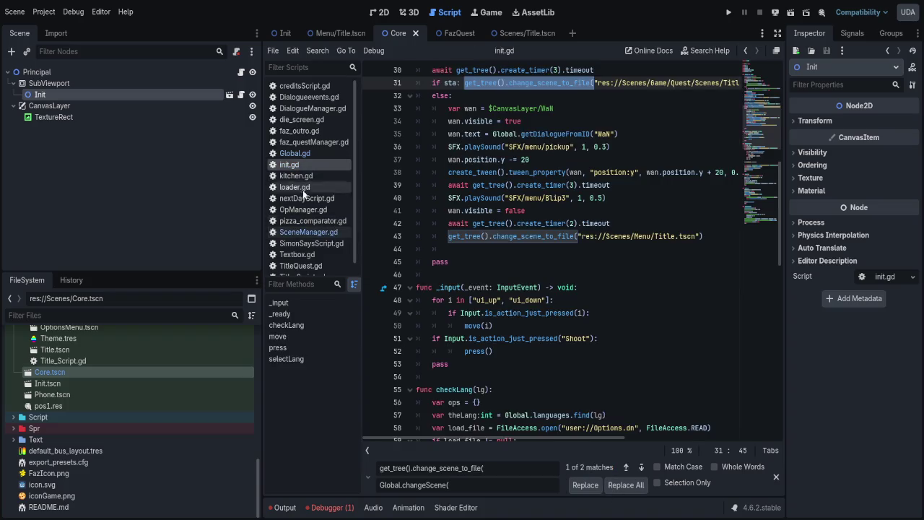
{"action": "left_click", "coordinate": [297, 153]}
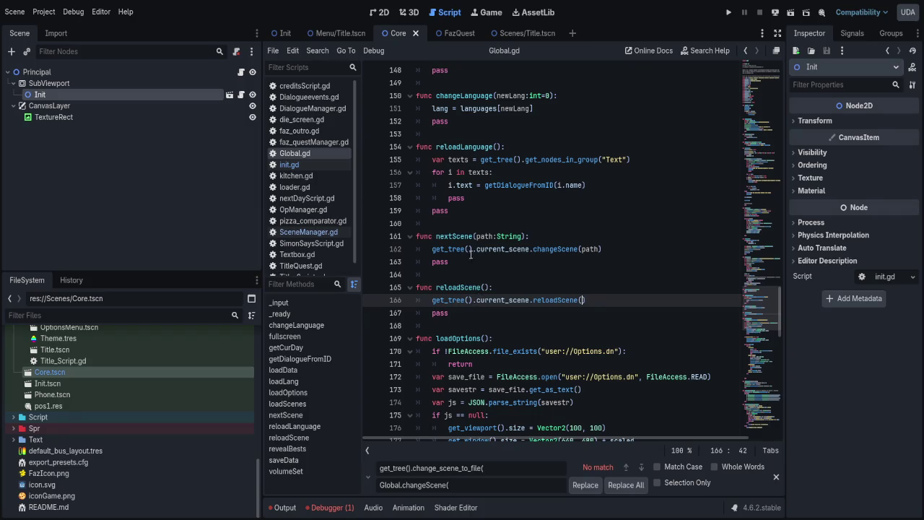
{"action": "left_click", "coordinate": [308, 232]}
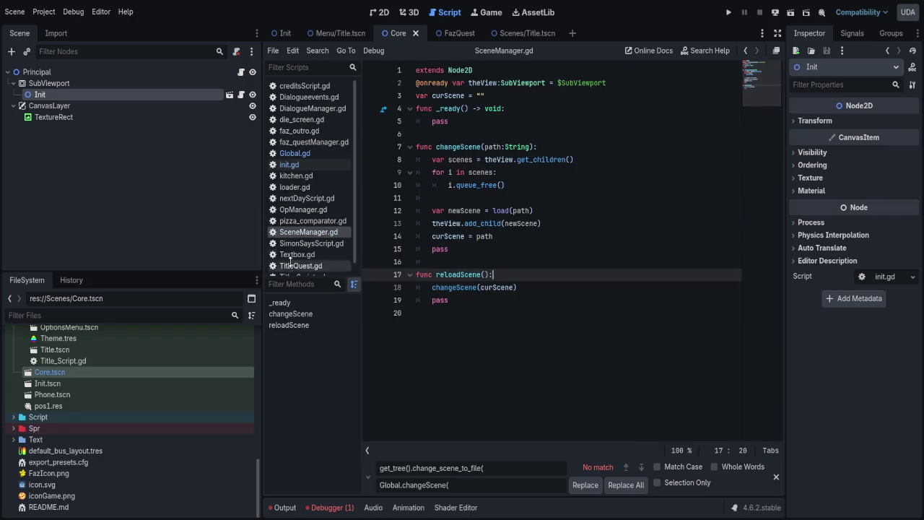
{"action": "left_click", "coordinate": [296, 165]}
{"action": "left_click", "coordinate": [300, 151]}
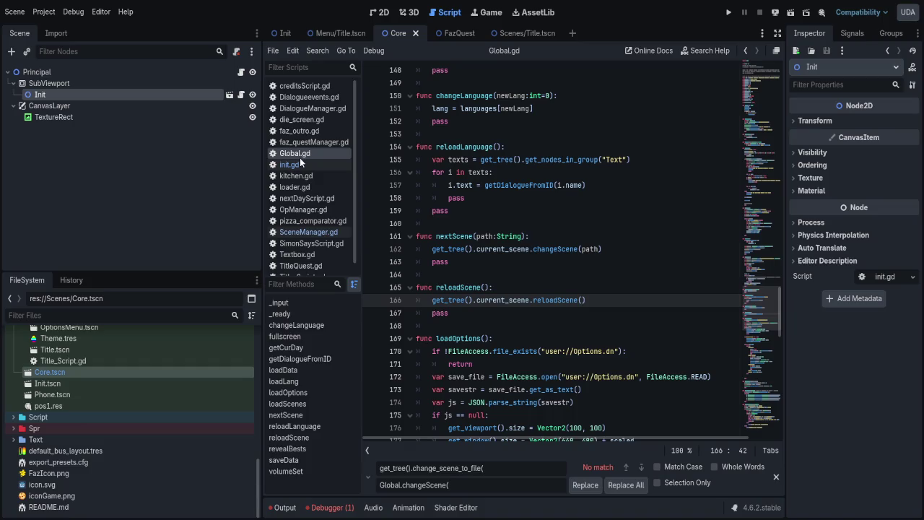
{"action": "left_click", "coordinate": [299, 163]}
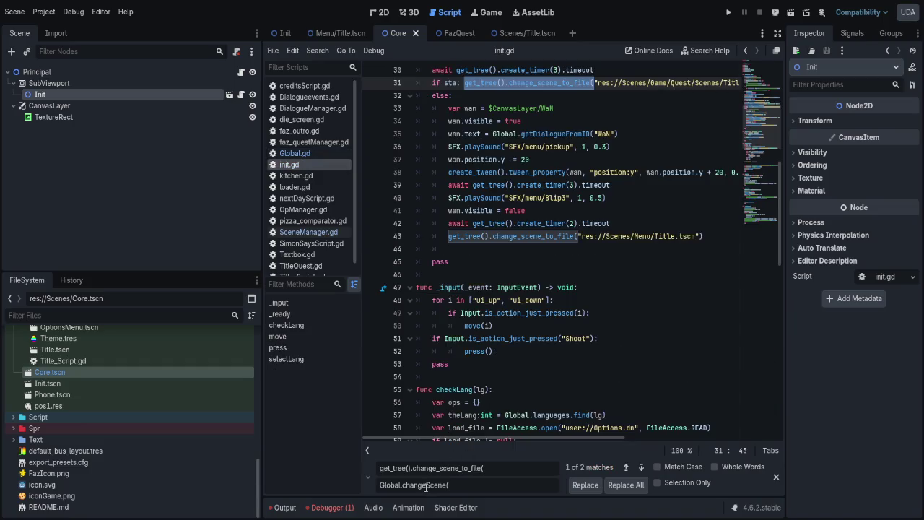
- Replace both calls with Global.nextScene( and close the find-and-replace bar
{"action": "key", "text": "BackSpace"}
{"action": "key", "text": "BackSpace"}
{"action": "key", "text": "BackSpace"}
{"action": "type", "text": "next"}
{"action": "left_click", "coordinate": [619, 483]}
{"action": "left_click", "coordinate": [539, 247]}
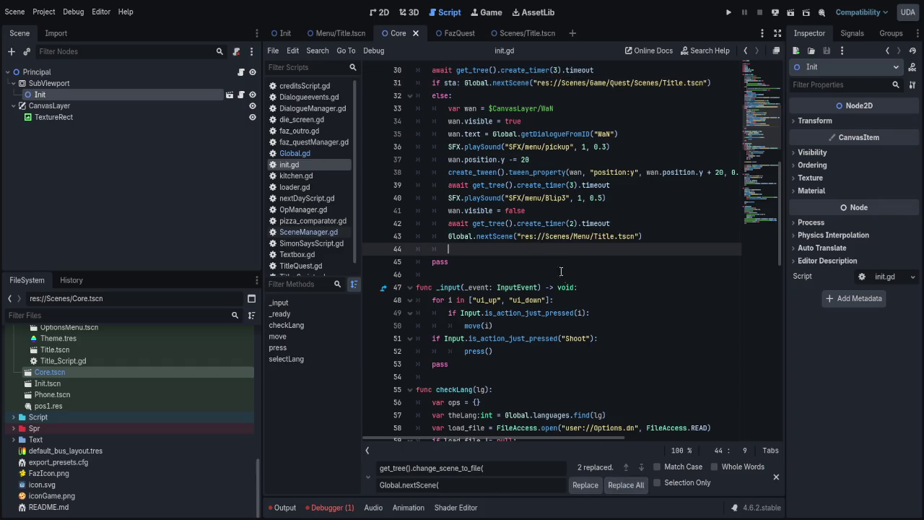
{"action": "left_click", "coordinate": [775, 476]}
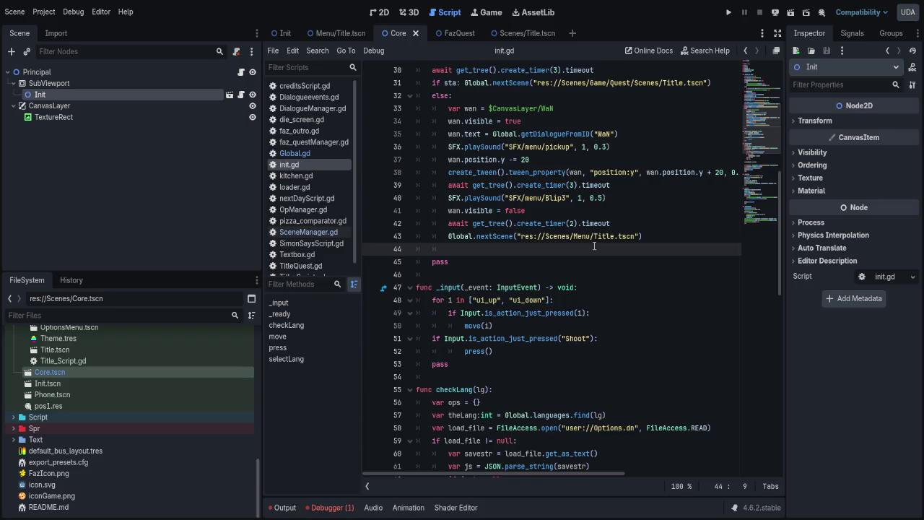
{"action": "scroll", "coordinate": [594, 245], "scroll_direction": "up", "scroll_amount": 5}
{"action": "left_click", "coordinate": [642, 198]}
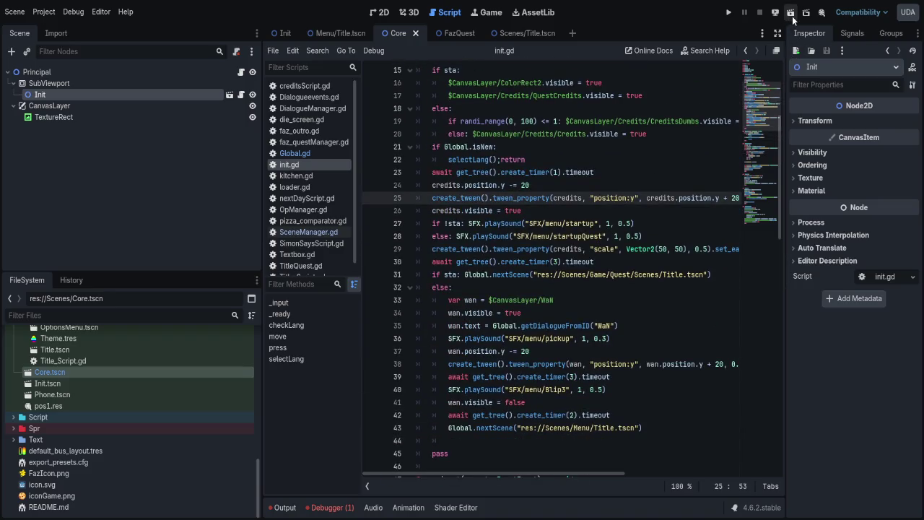
- Run the Core scene, inspect its Remote tree at the Español/English menu, then stop and view Output
{"action": "left_click", "coordinate": [791, 13]}
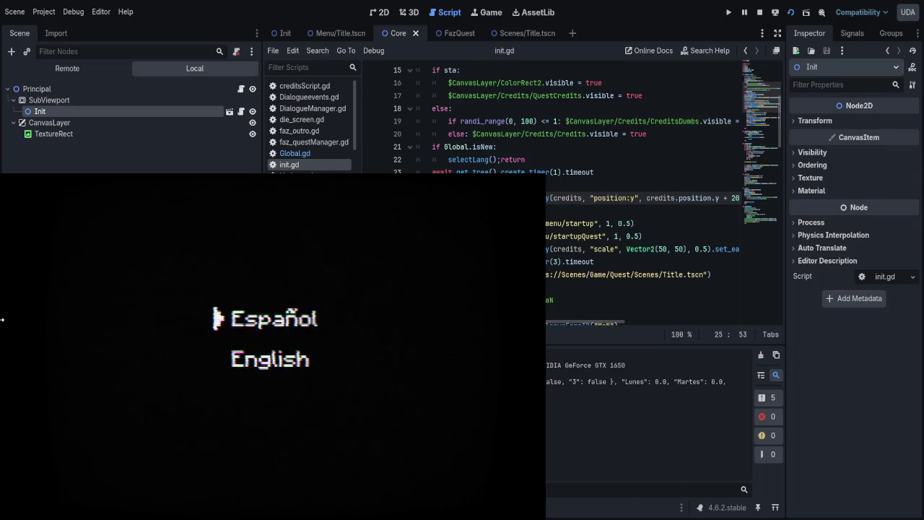
{"action": "left_click", "coordinate": [55, 69]}
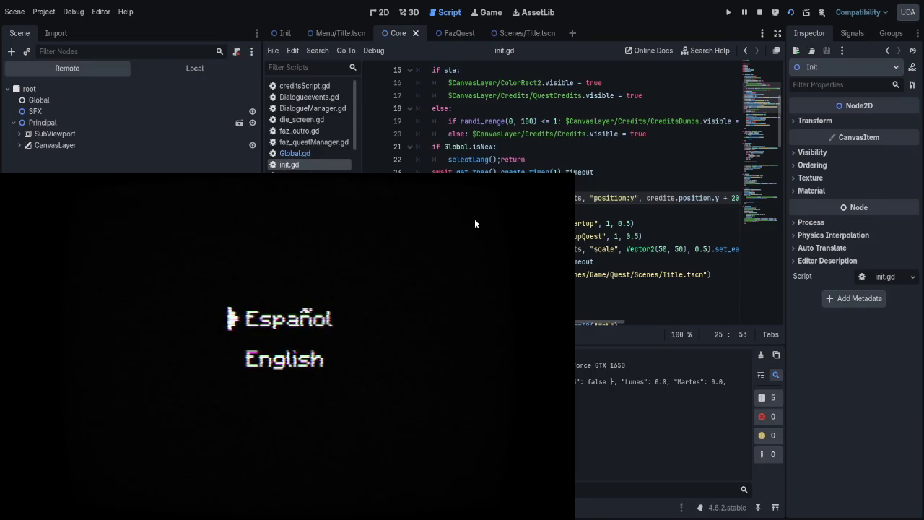
{"action": "left_click", "coordinate": [561, 174]}
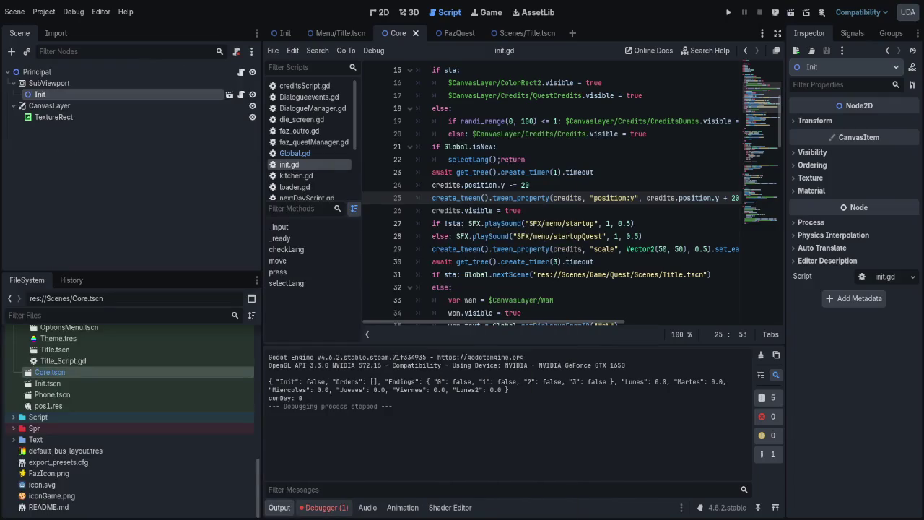
{"action": "left_click", "coordinate": [323, 507]}
{"action": "left_click", "coordinate": [277, 508]}
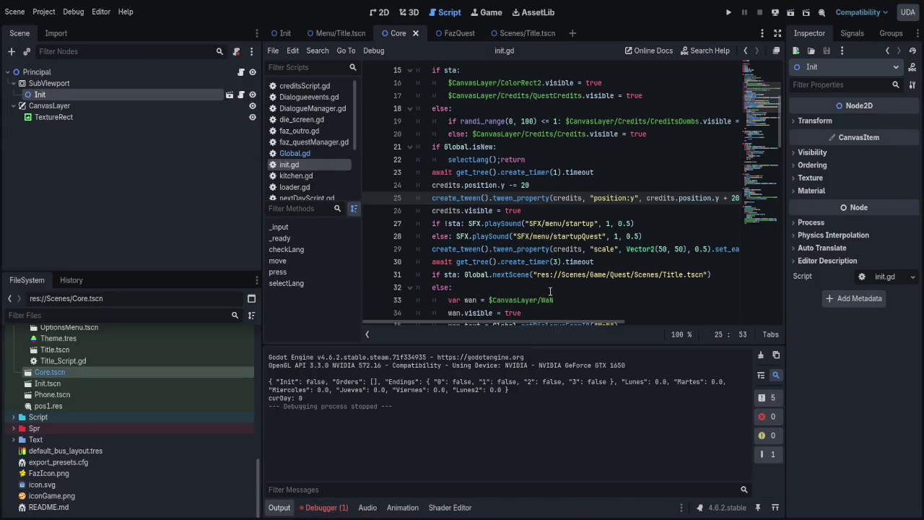
- Rename the line-47 input handler to _unhandled_input via autocomplete, removing the leftover old signature
{"action": "scroll", "coordinate": [566, 245], "scroll_direction": "up", "scroll_amount": 3}
{"action": "scroll", "coordinate": [559, 238], "scroll_direction": "down", "scroll_amount": 12}
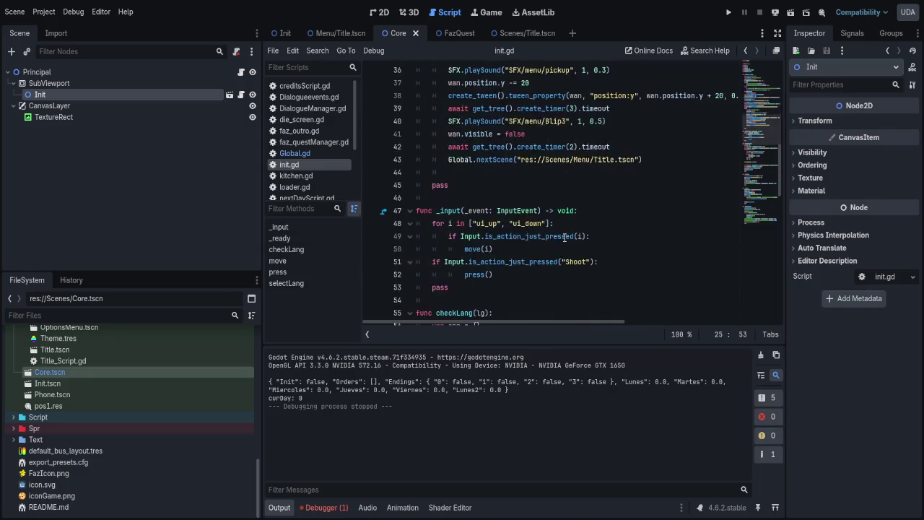
{"action": "scroll", "coordinate": [553, 234], "scroll_direction": "up", "scroll_amount": 1}
{"action": "left_click", "coordinate": [436, 171]}
{"action": "type", "text": "u"}
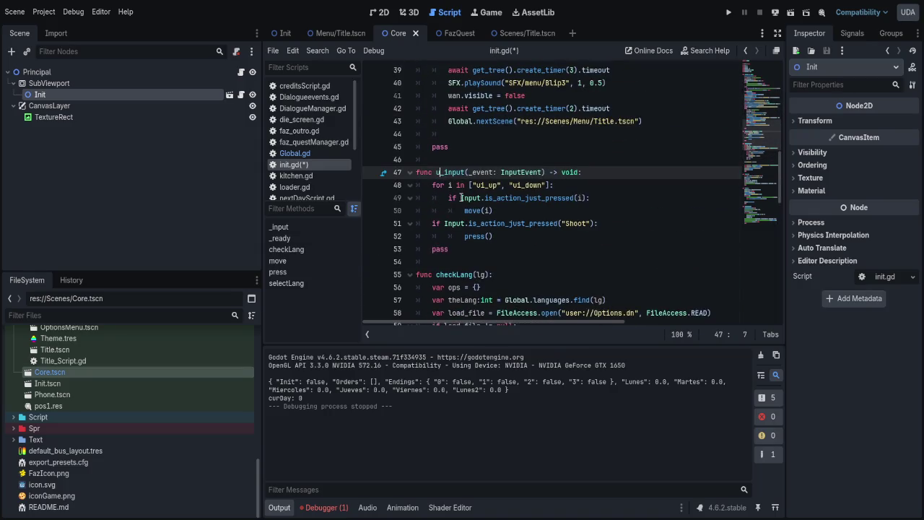
{"action": "key", "text": "Return"}
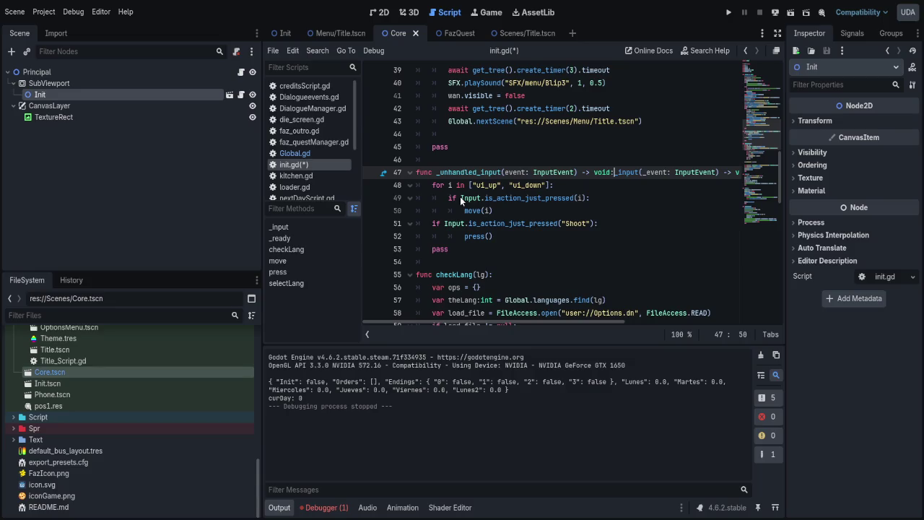
{"action": "key", "text": "shift+End"}
{"action": "key", "text": "Delete"}
- Save and test-run the scene, stop it, then revert the handler back to _input
{"action": "key", "text": "F6"}
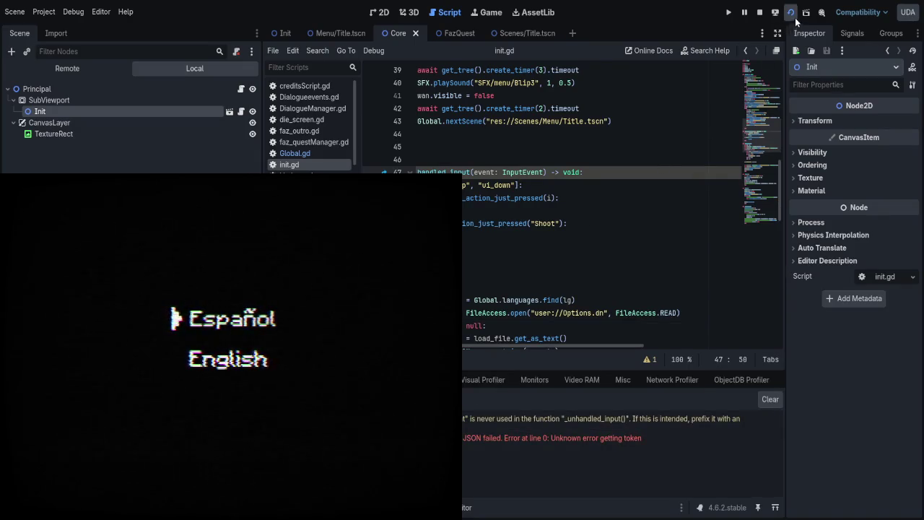
{"action": "left_click", "coordinate": [759, 13]}
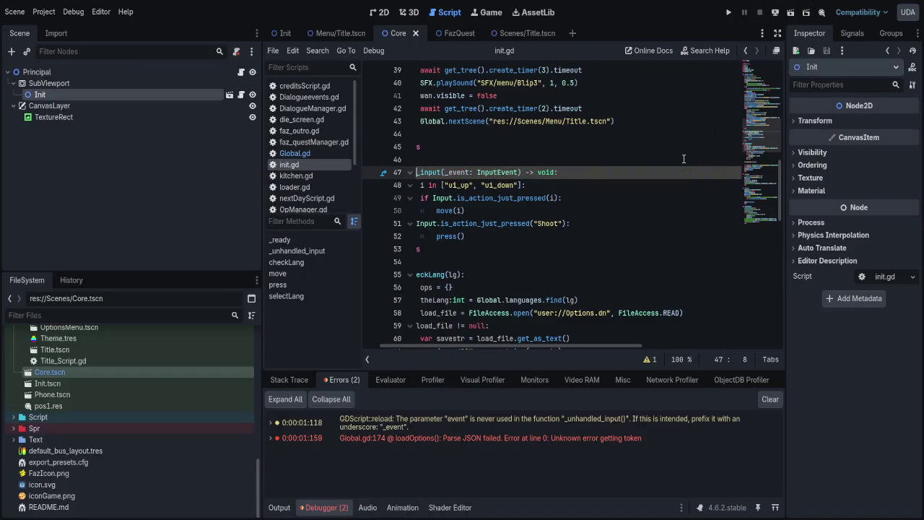
{"action": "key", "text": "BackSpace"}
{"action": "key", "text": "BackSpace"}
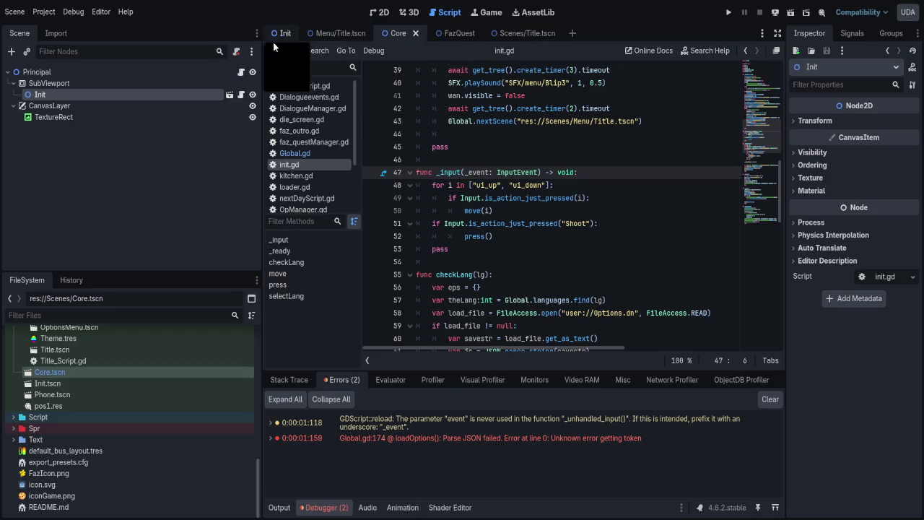
- Widen the Inspector and review the TextureRect's Mouse and Input settings
{"action": "left_click", "coordinate": [115, 116]}
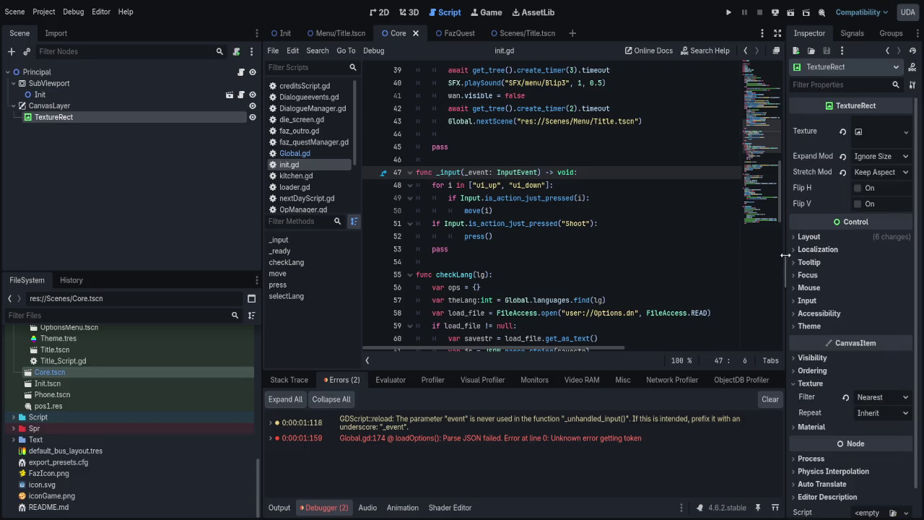
{"action": "left_click_drag", "start_coordinate": [786, 255], "coordinate": [630, 260]}
{"action": "left_click", "coordinate": [653, 287]}
{"action": "left_click", "coordinate": [657, 288]}
{"action": "left_click", "coordinate": [666, 302]}
{"action": "left_click", "coordinate": [665, 302]}
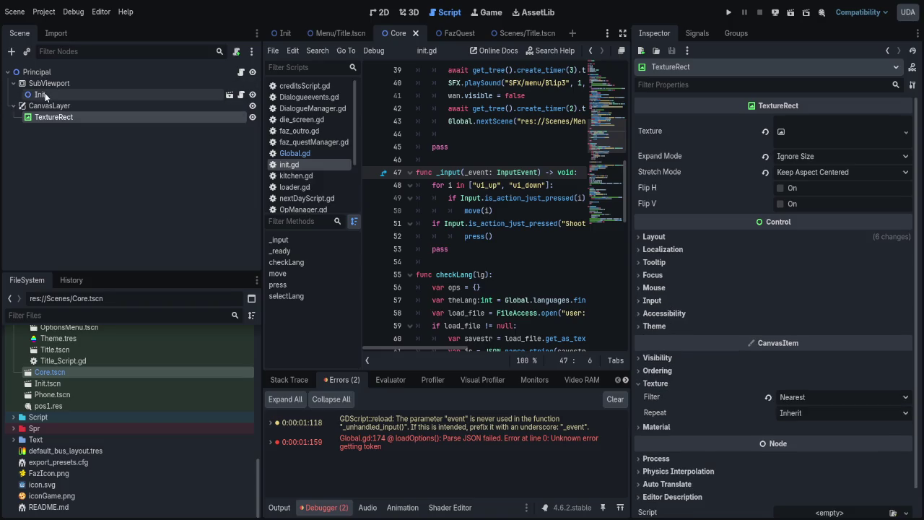
- Select the SubViewport and review its Render Target and input properties
{"action": "left_click", "coordinate": [45, 95]}
{"action": "left_click", "coordinate": [95, 85]}
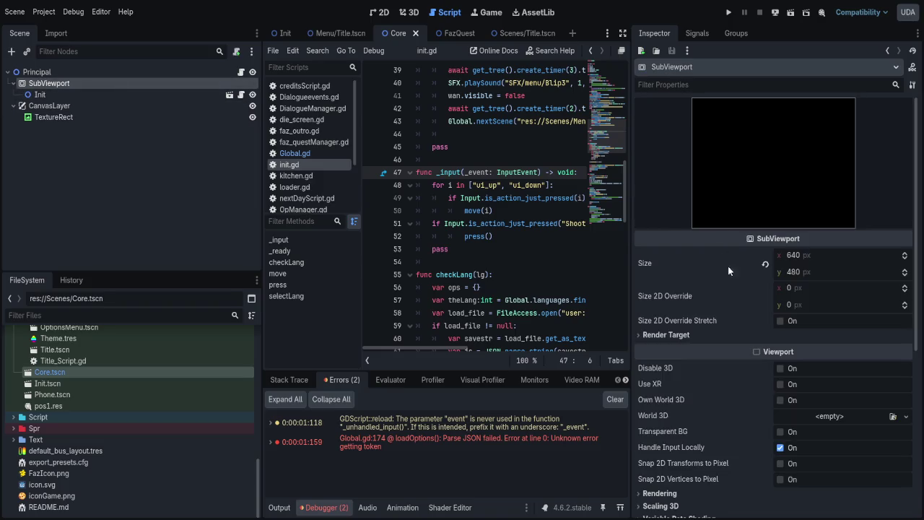
{"action": "left_click", "coordinate": [689, 337]}
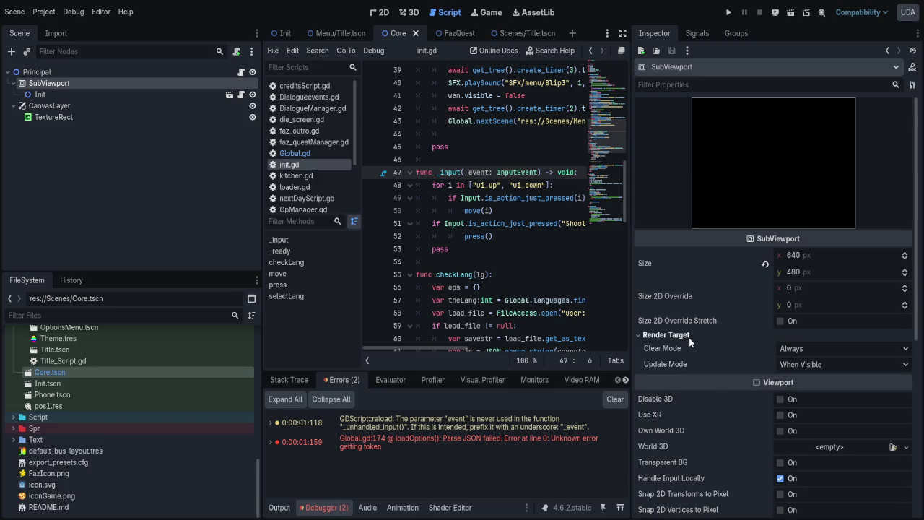
{"action": "left_click", "coordinate": [689, 337]}
{"action": "scroll", "coordinate": [692, 393], "scroll_direction": "down", "scroll_amount": 3}
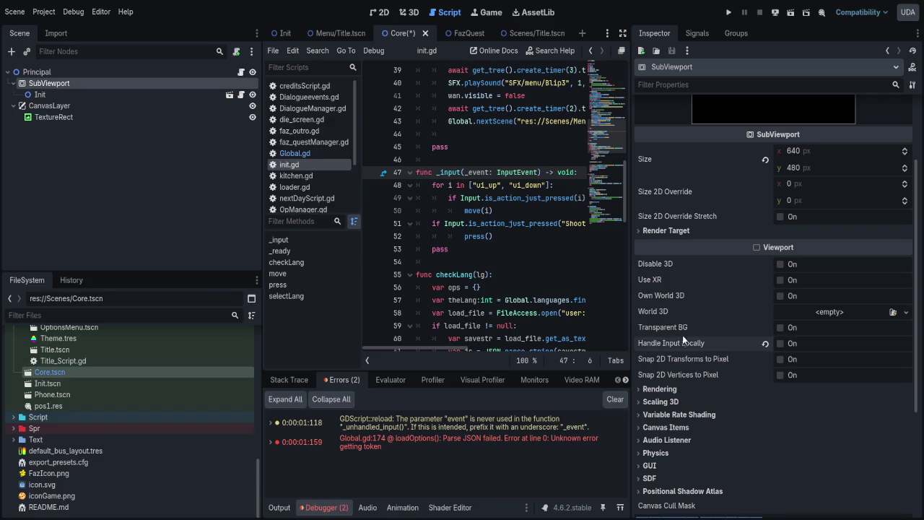
- Save the scene, test-run the language menu, and stop the game
{"action": "key", "text": "ctrl+s"}
{"action": "left_click", "coordinate": [776, 13]}
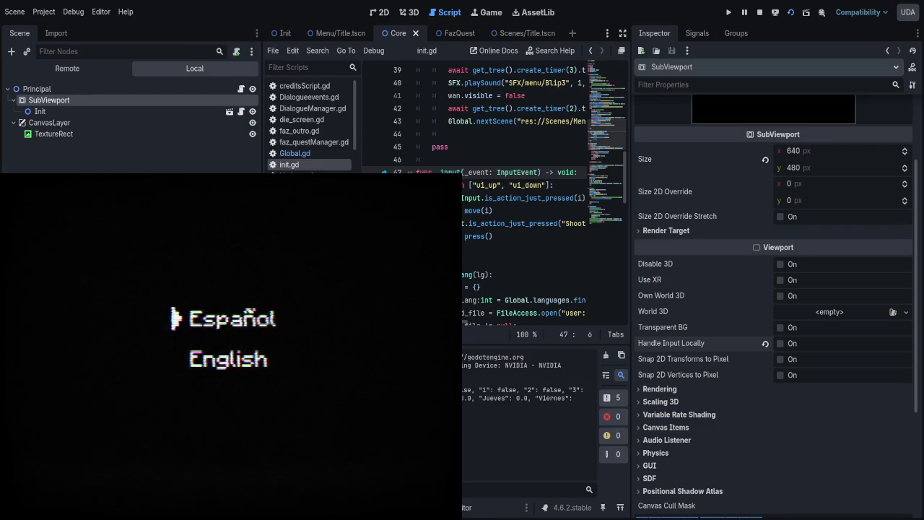
{"action": "key", "text": "F8"}
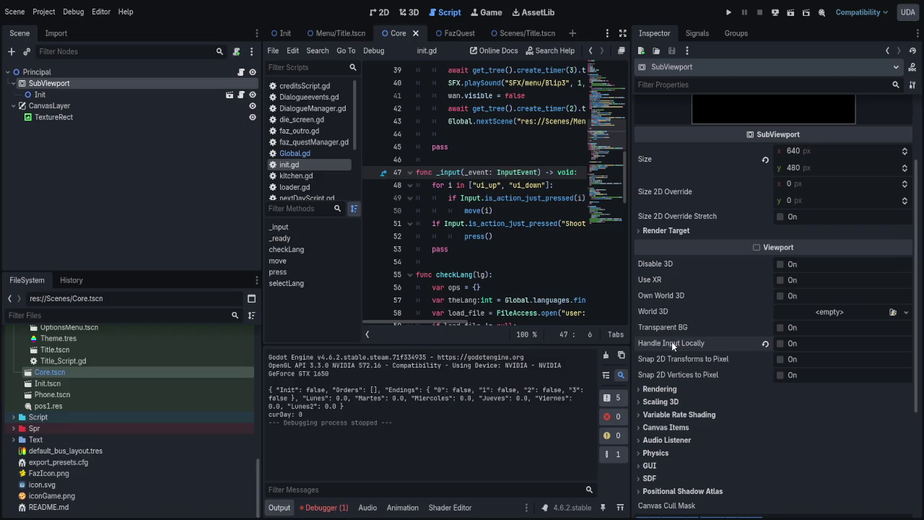
- Re-enable Handle Input Locally on the SubViewport and browse its Physics, Canvas Items and Rendering sections
{"action": "left_click", "coordinate": [779, 344]}
{"action": "scroll", "coordinate": [690, 386], "scroll_direction": "down", "scroll_amount": 3}
{"action": "left_click", "coordinate": [672, 280]}
{"action": "left_click", "coordinate": [673, 281]}
{"action": "left_click", "coordinate": [672, 254]}
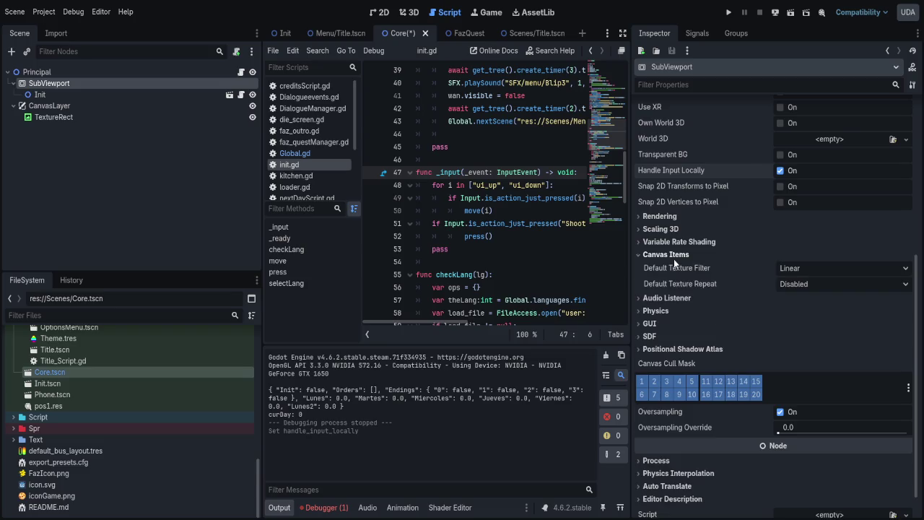
{"action": "left_click", "coordinate": [673, 256]}
{"action": "left_click", "coordinate": [674, 243]}
{"action": "left_click", "coordinate": [674, 243]}
{"action": "left_click", "coordinate": [676, 230]}
{"action": "left_click", "coordinate": [677, 232]}
{"action": "left_click", "coordinate": [680, 216]}
{"action": "left_click", "coordinate": [680, 215]}
- Move Init out of the SubViewport under Principal, then test-run and stop the game
{"action": "left_click_drag", "start_coordinate": [36, 99], "coordinate": [43, 72]}
{"action": "left_click", "coordinate": [775, 13]}
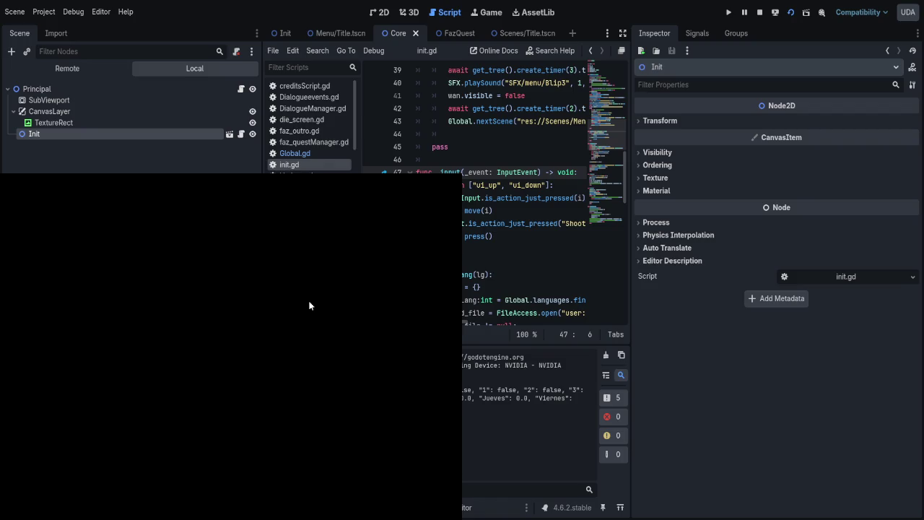
{"action": "key", "text": "F8"}
- Put Init back under the SubViewport and filter its Inspector properties by 'inp'
{"action": "left_click_drag", "start_coordinate": [38, 119], "coordinate": [41, 84]}
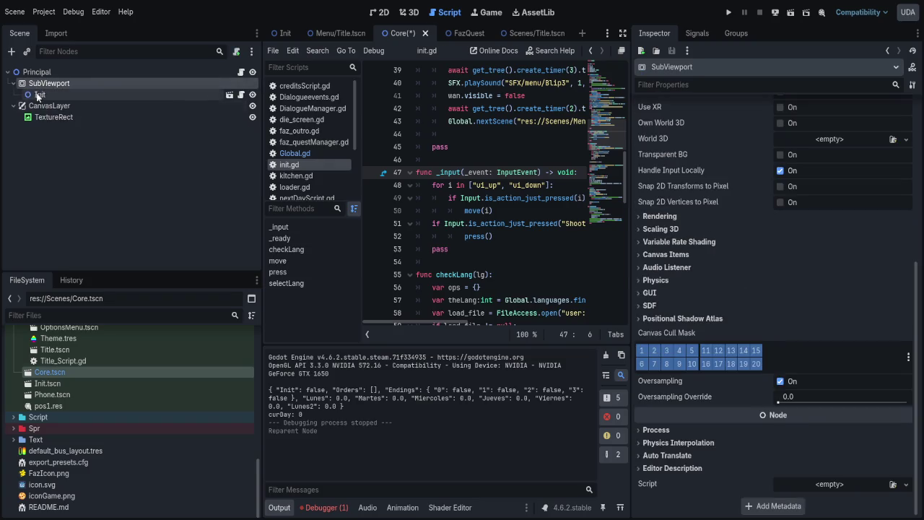
{"action": "scroll", "coordinate": [718, 296], "scroll_direction": "up", "scroll_amount": 3}
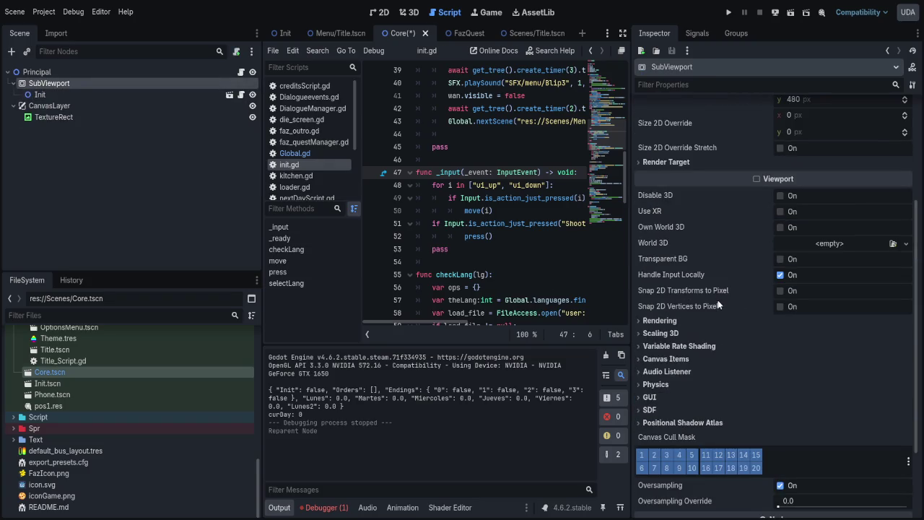
{"action": "scroll", "coordinate": [708, 275], "scroll_direction": "down", "scroll_amount": 3}
{"action": "scroll", "coordinate": [707, 274], "scroll_direction": "up", "scroll_amount": 8}
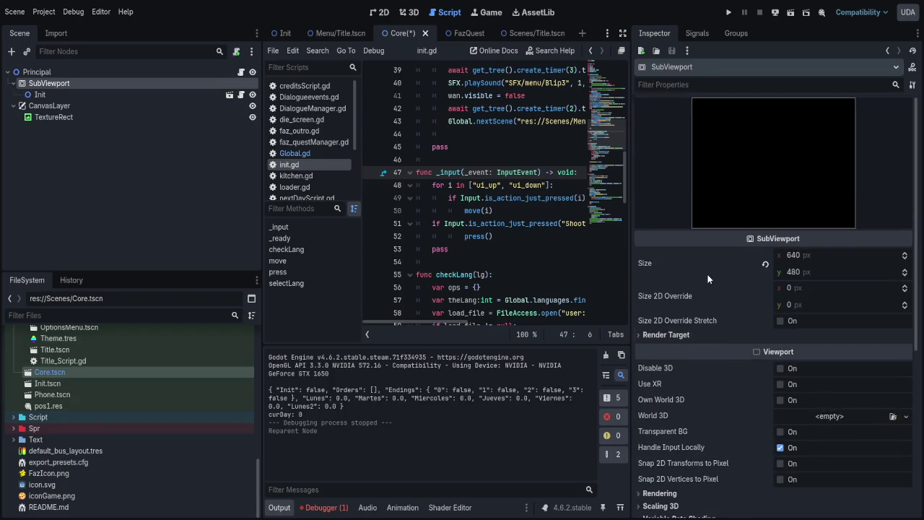
{"action": "left_click", "coordinate": [714, 89]}
{"action": "type", "text": "inp"}
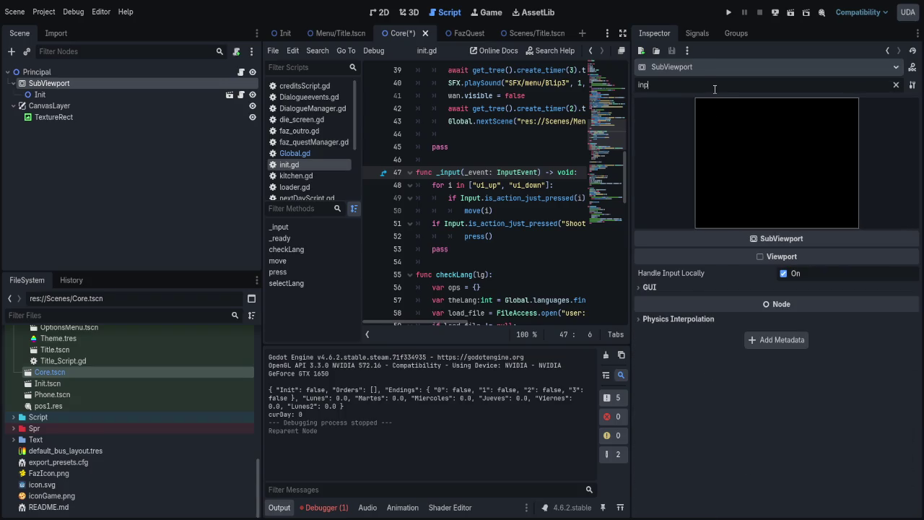
- Turn off GUI Disable Input and Handle Input Locally, then test-run and stop the game
{"action": "left_click", "coordinate": [696, 286]}
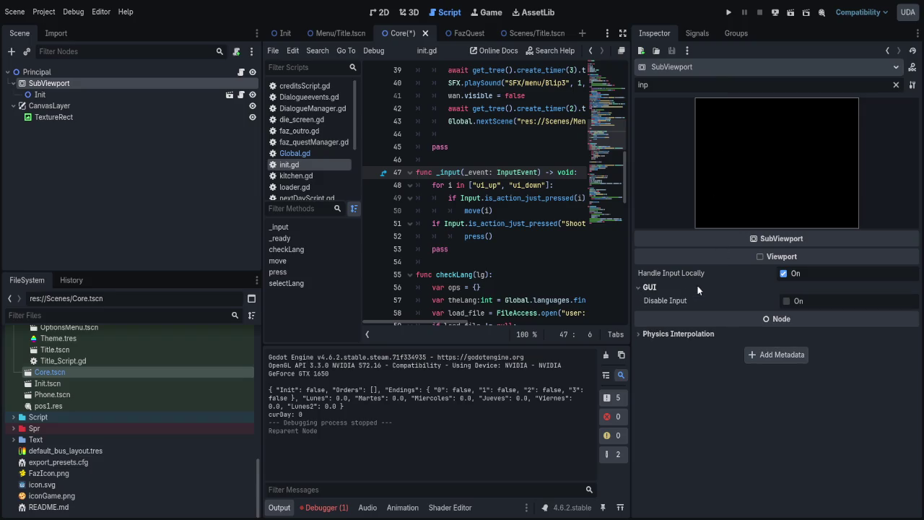
{"action": "left_click", "coordinate": [786, 303]}
{"action": "left_click", "coordinate": [785, 272]}
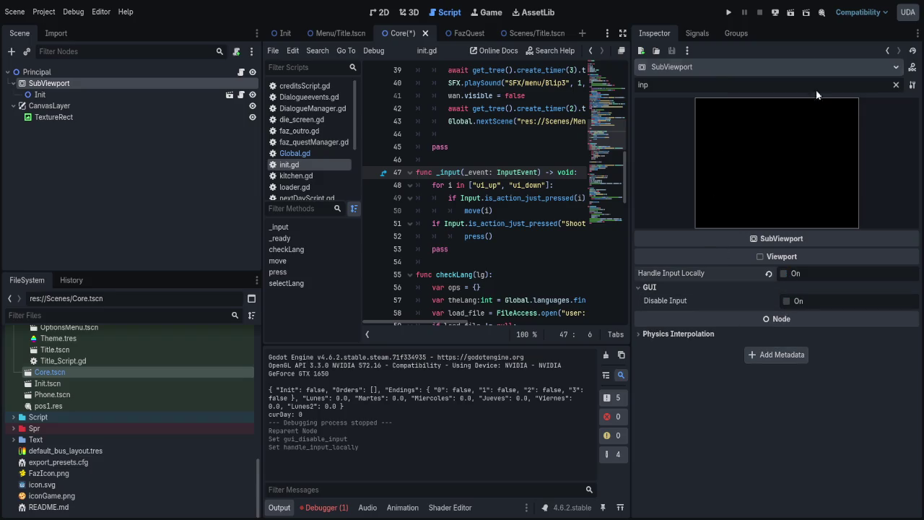
{"action": "left_click", "coordinate": [790, 12]}
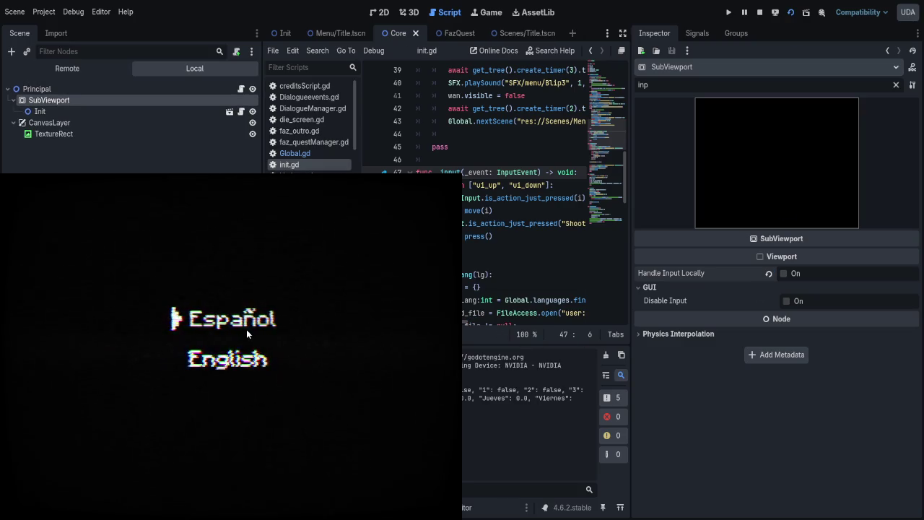
{"action": "left_click", "coordinate": [759, 12]}
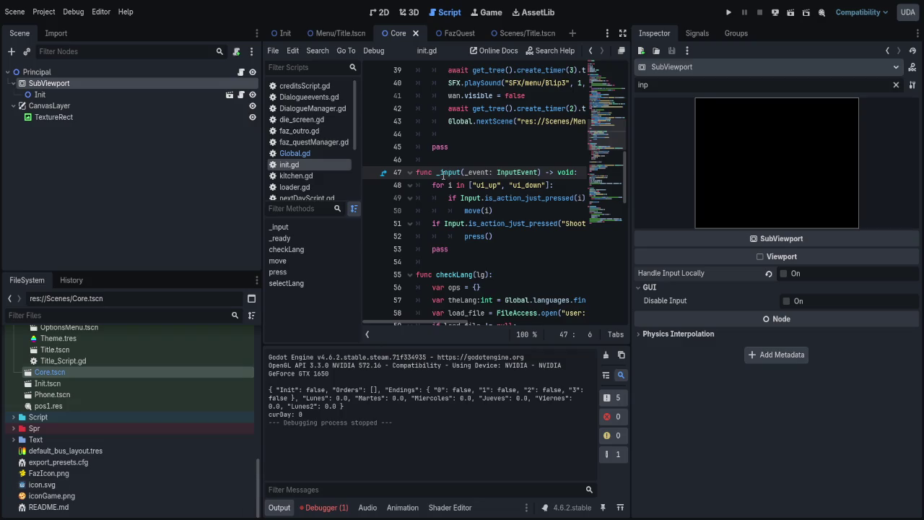
- Rename init.gd's line 47 handler from _input to _shortcut_input(event: InputEvent) and save the script
{"action": "type", "text": "push"}
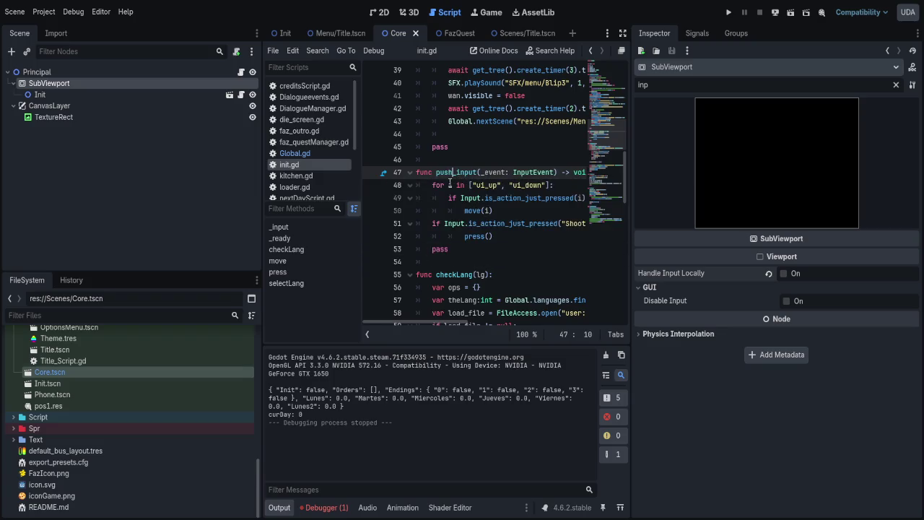
{"action": "key", "text": "Delete"}
{"action": "key", "text": "Delete"}
{"action": "key", "text": "Delete"}
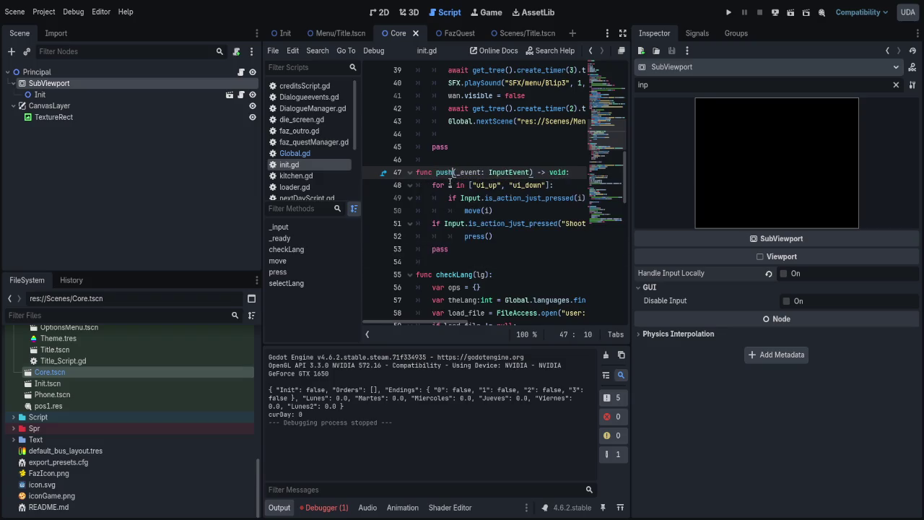
{"action": "key", "text": "BackSpace"}
{"action": "key", "text": "BackSpace"}
{"action": "key", "text": "BackSpace"}
{"action": "type", "text": "inpu"}
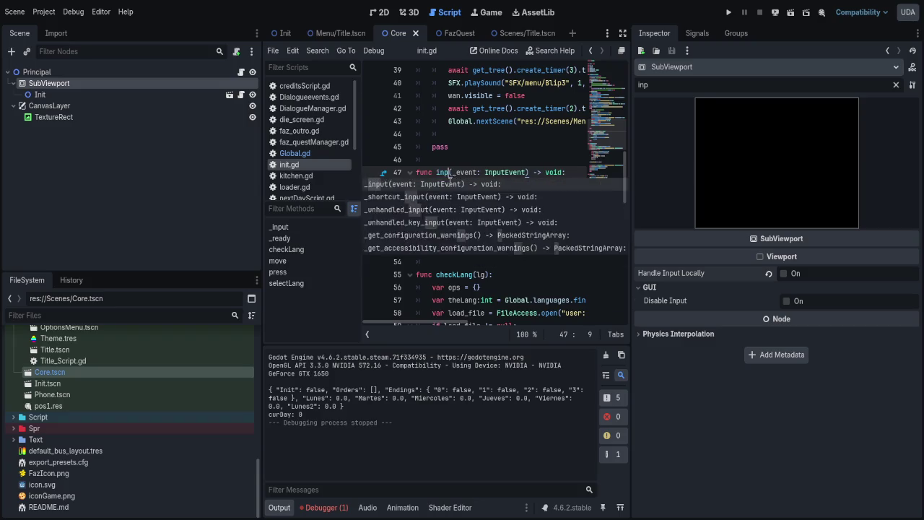
{"action": "key", "text": "Down"}
{"action": "key", "text": "Down"}
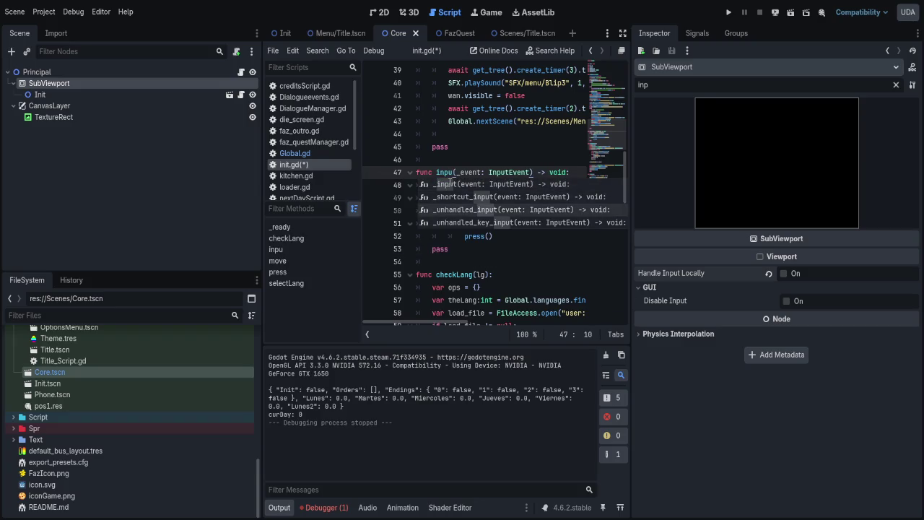
{"action": "key", "text": "Return"}
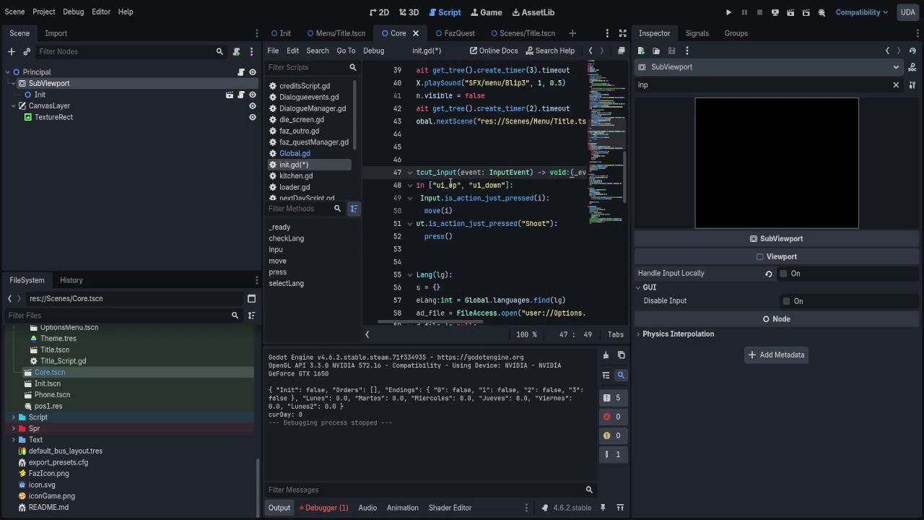
{"action": "key", "text": "ctrl+s"}
- Widen the code editor so full lines show, and run the current scene
{"action": "mouse_move", "coordinate": [630, 137]}
{"action": "left_mouse_down"}
{"action": "mouse_move", "coordinate": [734, 115]}
{"action": "mouse_move", "coordinate": [831, 135]}
{"action": "left_mouse_up"}
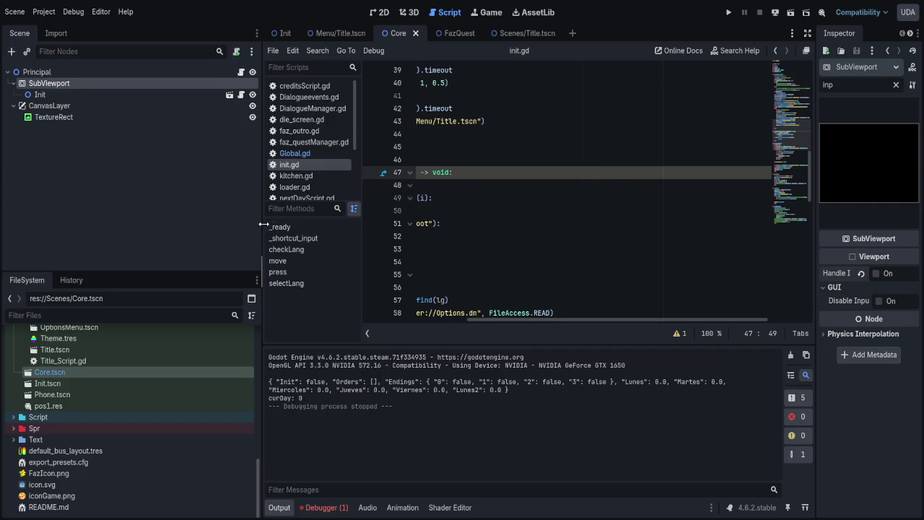
{"action": "left_click_drag", "start_coordinate": [261, 225], "coordinate": [186, 225]}
{"action": "key", "text": "F6"}
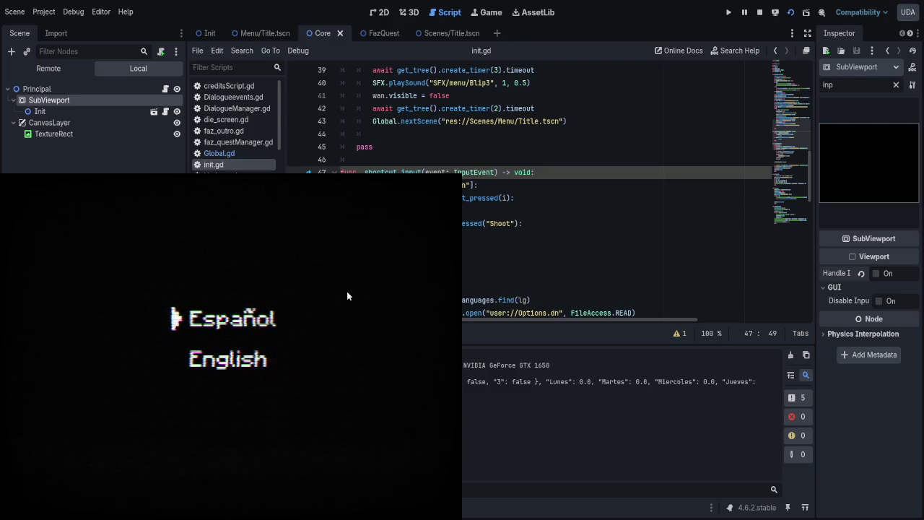
- Turn on the SubViewport's Handle Input Locally and GUI Disable Input, test-running the scene after each
{"action": "key", "text": "F8"}
{"action": "left_click", "coordinate": [415, 236]}
{"action": "left_click", "coordinate": [876, 273]}
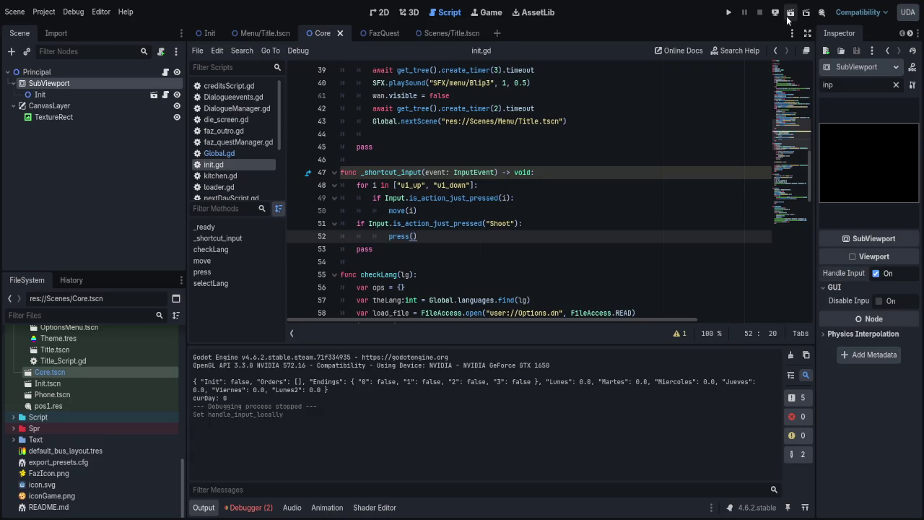
{"action": "left_click", "coordinate": [790, 12]}
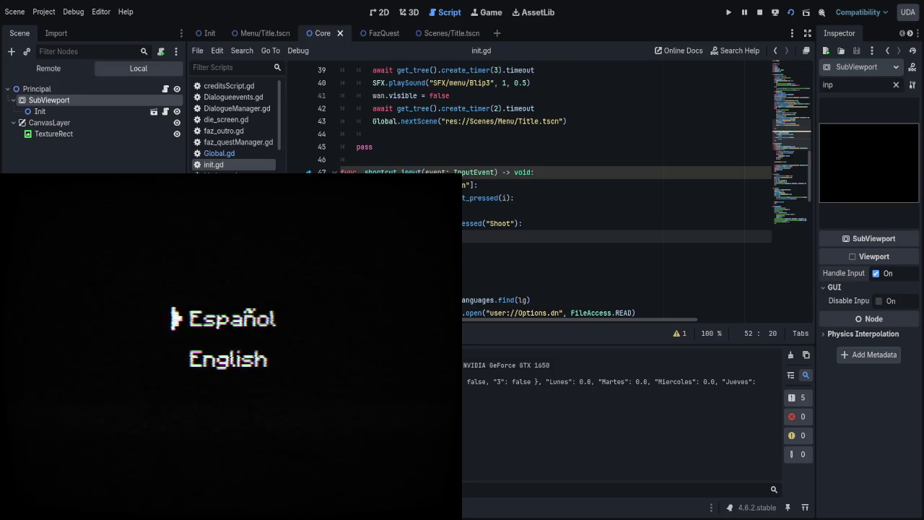
{"action": "key", "text": "F8"}
{"action": "left_click", "coordinate": [878, 301]}
{"action": "left_click", "coordinate": [791, 12]}
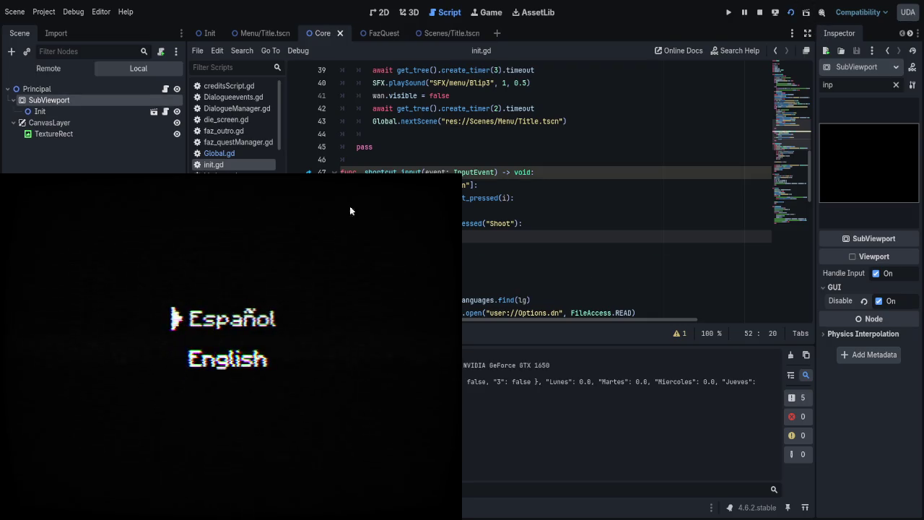
- Stop the game and undo the header edit, restoring _input(_event) on line 47
{"action": "key", "text": "F8"}
{"action": "left_click", "coordinate": [535, 197]}
{"action": "key", "text": "ctrl+z"}
{"action": "key", "text": "ctrl+z"}
{"action": "key", "text": "BackSpace"}
{"action": "key", "text": "BackSpace"}
{"action": "key", "text": "BackSpace"}
{"action": "key", "text": "ctrl+z"}
{"action": "key", "text": "ctrl+z"}
{"action": "key", "text": "ctrl+z"}
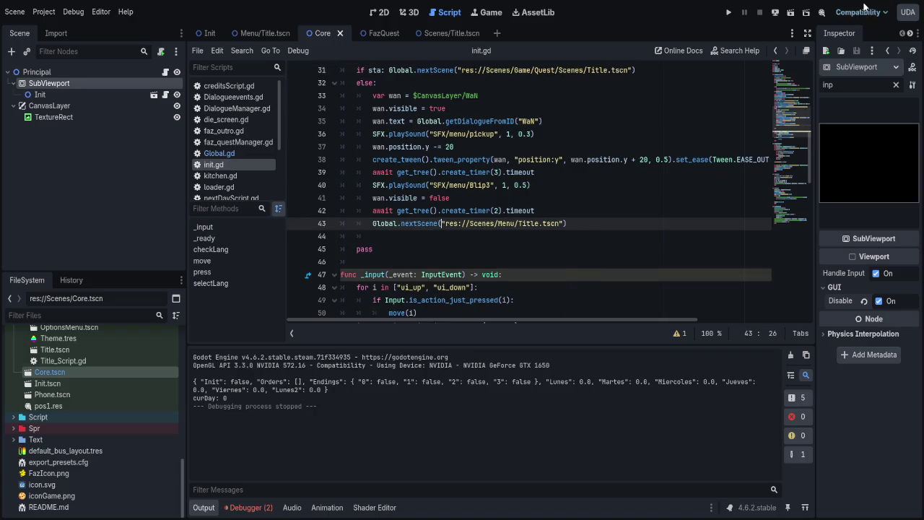
{"action": "key", "text": "F6"}
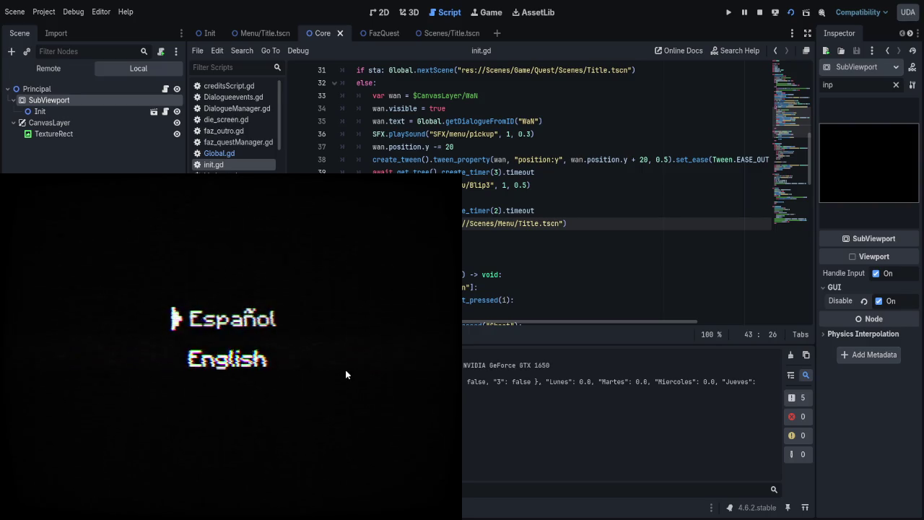
{"action": "key", "text": "F8"}
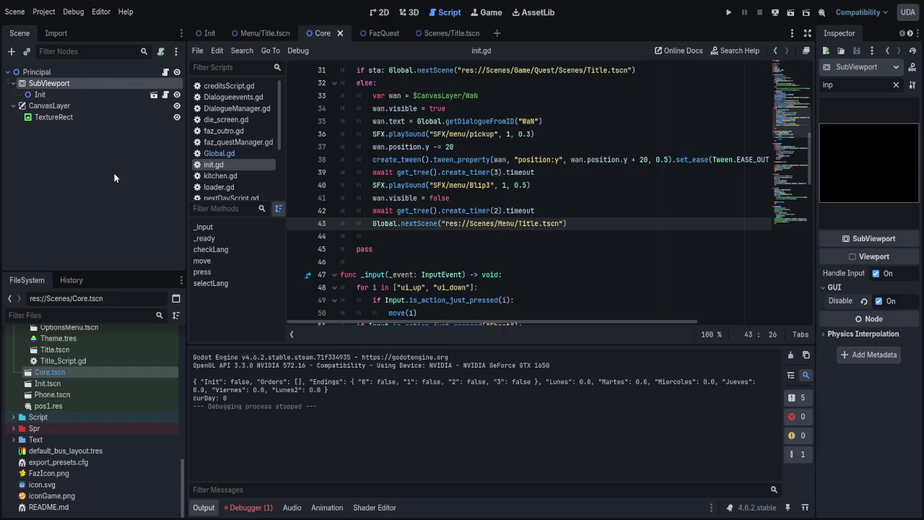
- Create sub_viewport.gd for the SubViewport and try typing push_e, then input, in the new script
{"action": "key", "text": "Return"}
{"action": "key", "text": "Return"}
{"action": "type", "text": "push_e"}
{"action": "key", "text": "shift+Home"}
{"action": "key", "text": "BackSpace"}
{"action": "type", "text": "input"}
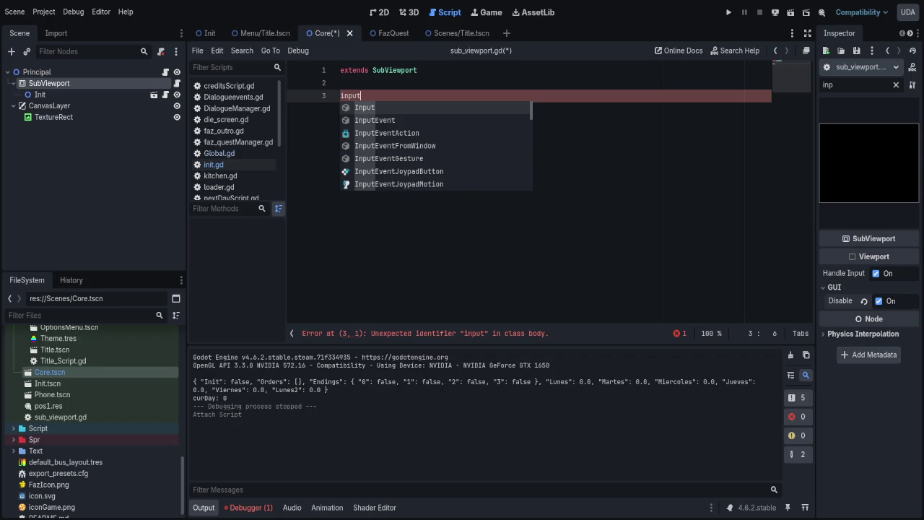
- Try the Viewport suggestion on line 3, then clear it, leaving only extends SubViewport
{"action": "left_click", "coordinate": [418, 85]}
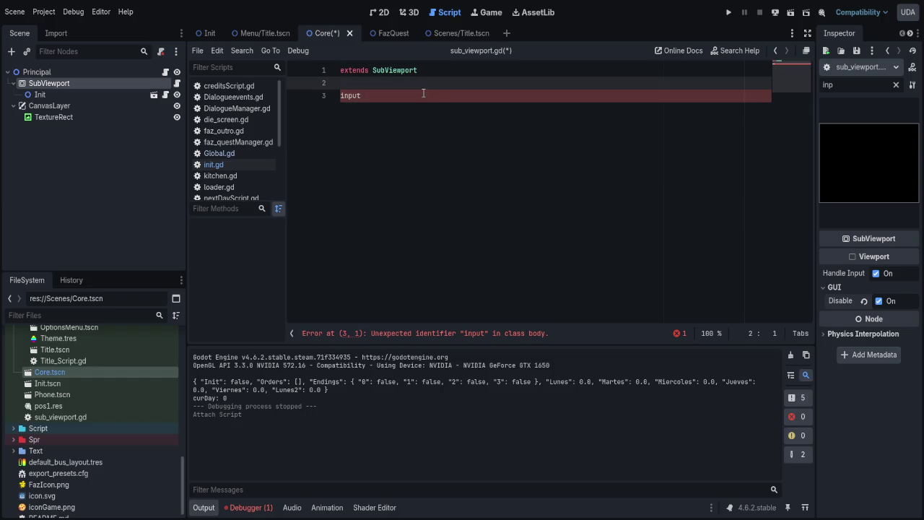
{"action": "left_click", "coordinate": [415, 97]}
{"action": "key", "text": "BackSpace"}
{"action": "key", "text": "BackSpace"}
{"action": "key", "text": "BackSpace"}
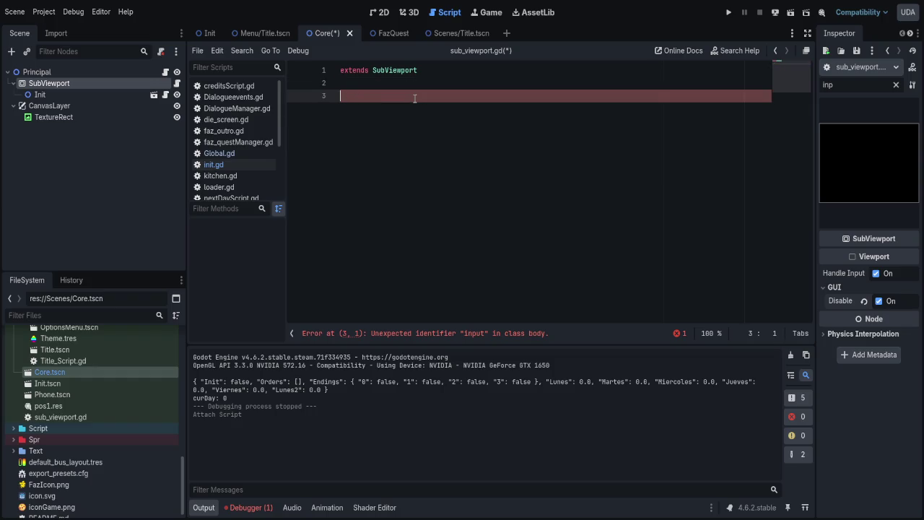
{"action": "type", "text": "view"}
{"action": "key", "text": "Return"}
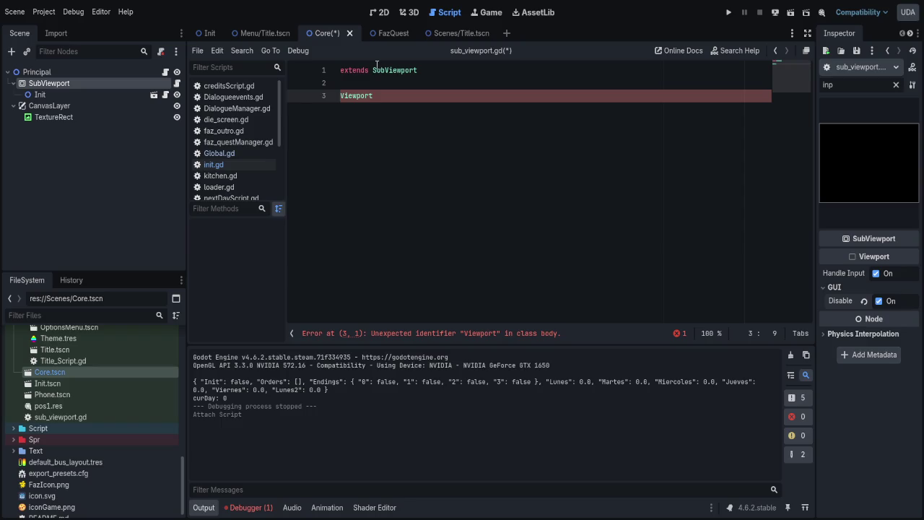
{"action": "key", "text": "ctrl+BackSpace"}
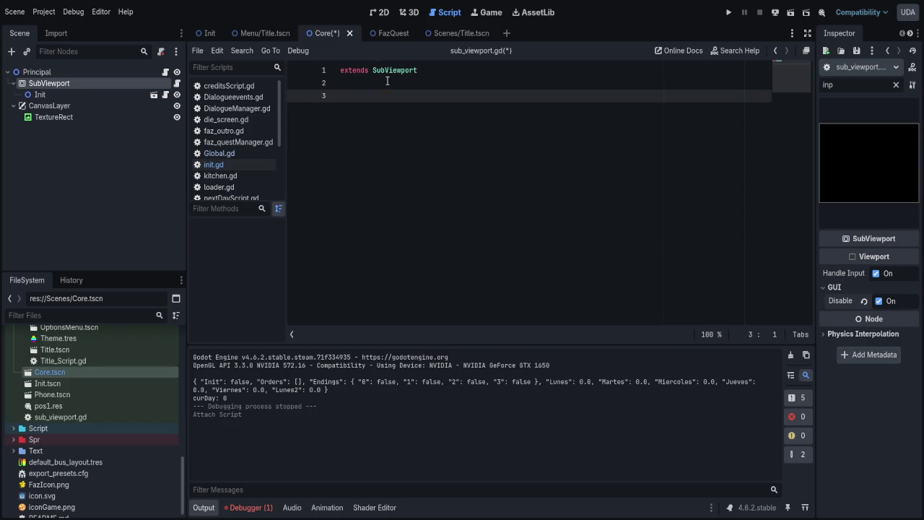
- Select the TextureRect, clear the Inspector filter, check its Input section, and widen the Inspector
{"action": "left_click", "coordinate": [67, 118]}
{"action": "left_click", "coordinate": [836, 138]}
{"action": "left_click", "coordinate": [836, 137]}
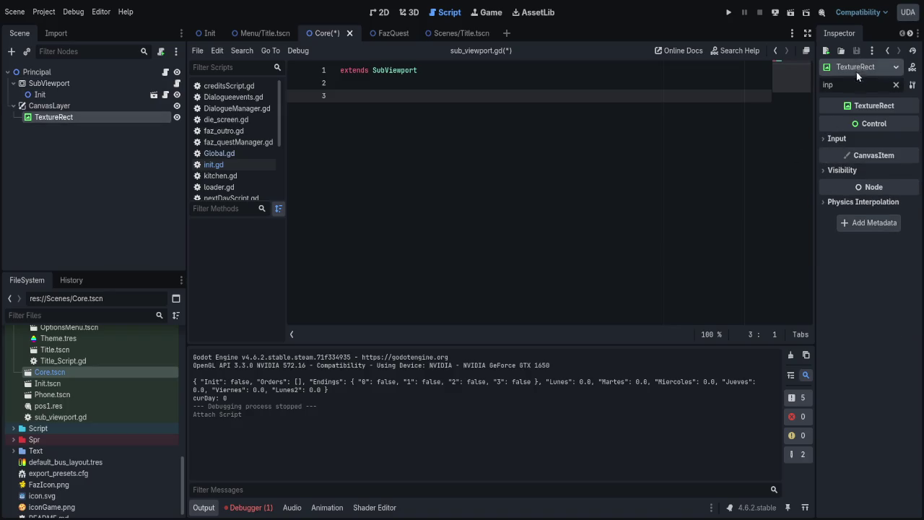
{"action": "left_click", "coordinate": [896, 85]}
{"action": "mouse_move", "coordinate": [816, 491]}
{"action": "left_mouse_down"}
{"action": "mouse_move", "coordinate": [635, 497]}
{"action": "mouse_move", "coordinate": [695, 494]}
{"action": "left_mouse_up"}
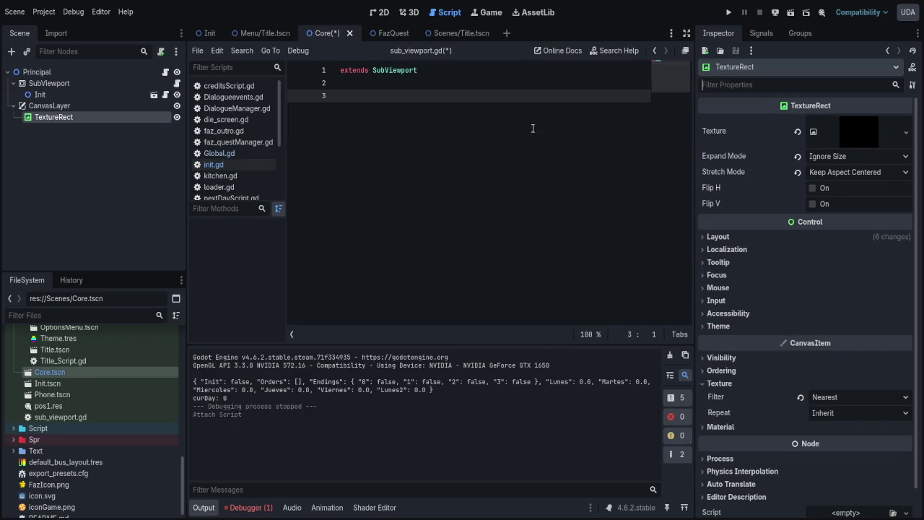
- Declare a var view on a new line below extends SubViewport
{"action": "left_click", "coordinate": [456, 88]}
{"action": "key", "text": "Return"}
{"action": "type", "text": "view"}
{"action": "key", "text": "Home"}
{"action": "type", "text": "var"}
{"action": "key", "text": "Return"}
{"action": "key", "text": "Return"}
- Add a _ready function setting view = get_viewport(), and save the script and scene
{"action": "type", "text": "r"}
{"action": "type", "text": "read"}
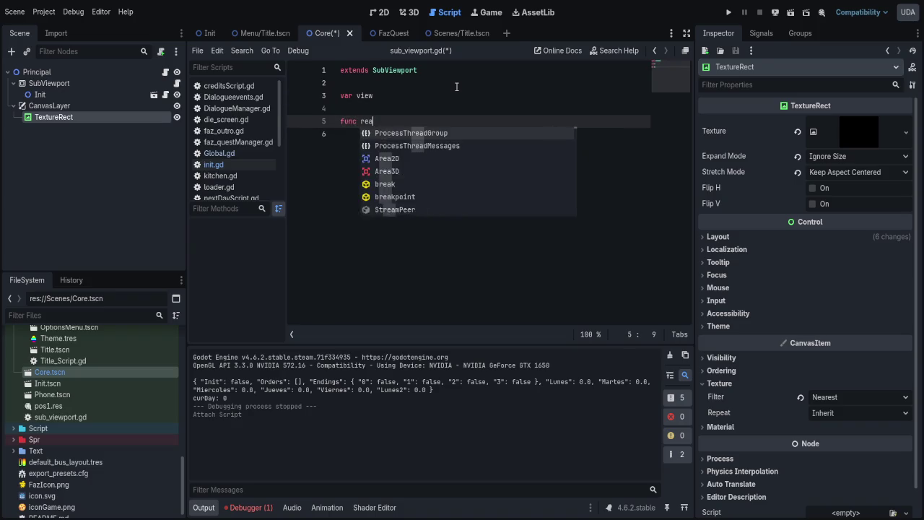
{"action": "key", "text": "Return"}
{"action": "key", "text": "Return"}
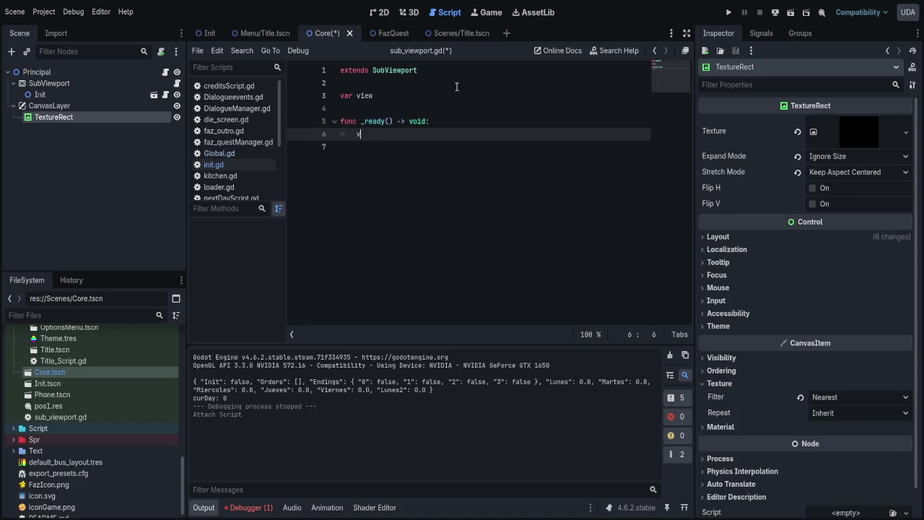
{"action": "type", "text": "iew = "}
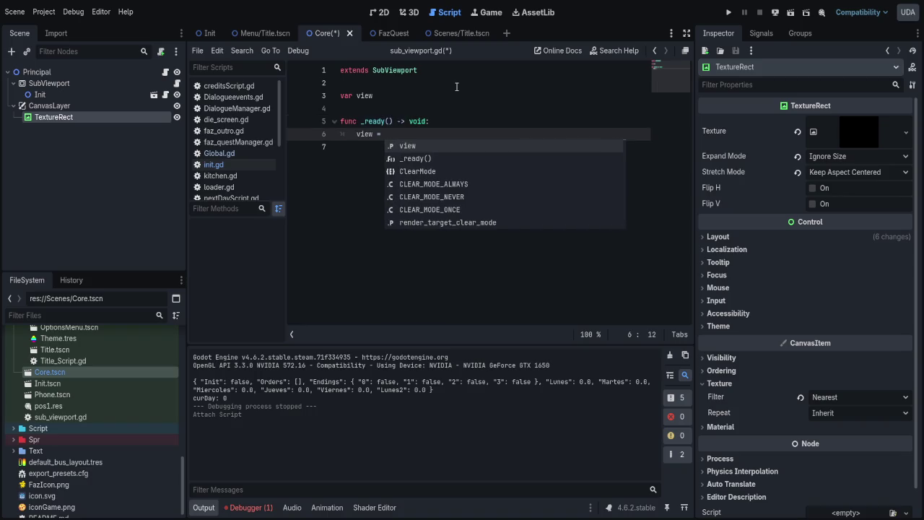
{"action": "type", "text": "get_"}
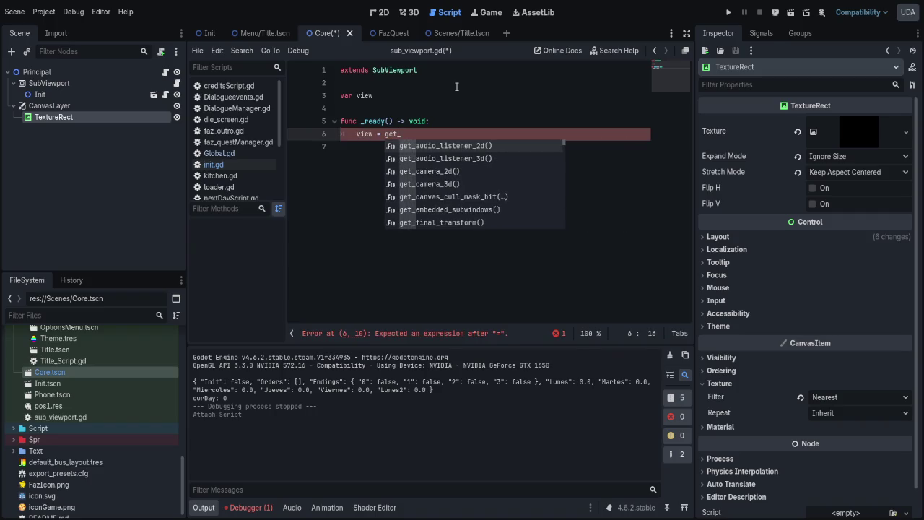
{"action": "type", "text": "v"}
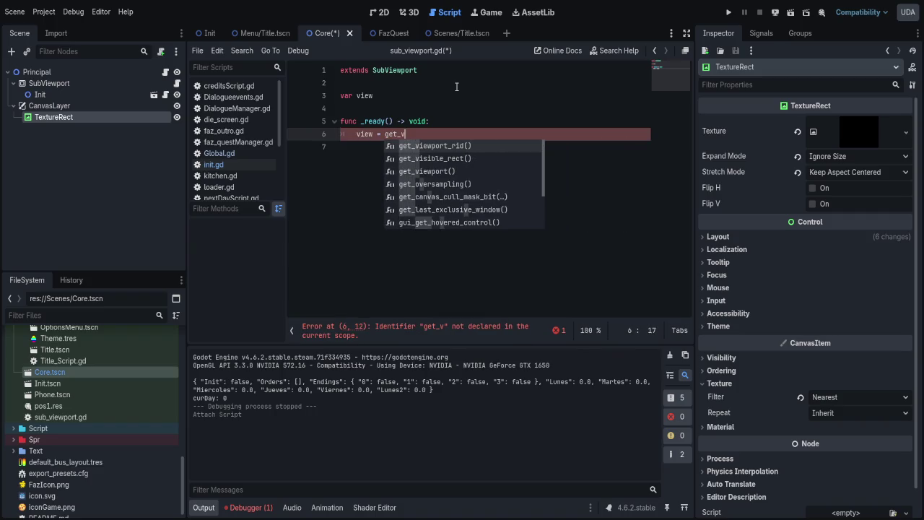
{"action": "key", "text": "Down"}
{"action": "key", "text": "Down"}
{"action": "key", "text": "Return"}
{"action": "key", "text": "ctrl+s"}
{"action": "key", "text": "Return"}
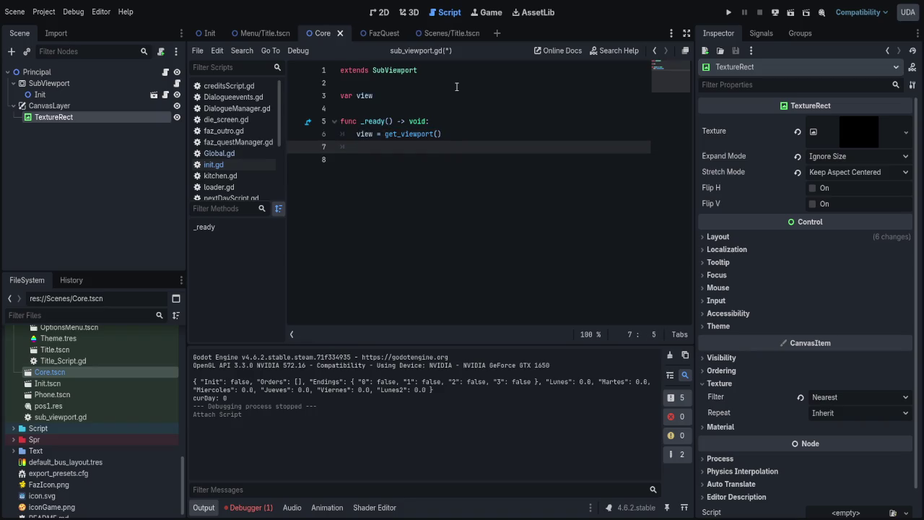
- Type the view variable as Viewport, save, and tidy the empty lines in _ready
{"action": "key", "text": "Up"}
{"action": "key", "text": "Up"}
{"action": "key", "text": "Up"}
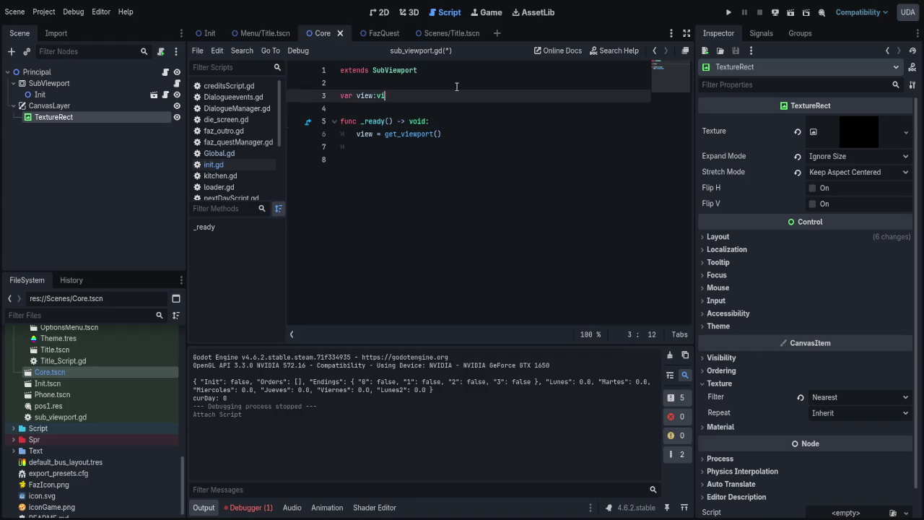
{"action": "key", "text": "Return"}
{"action": "key", "text": "ctrl+s"}
{"action": "key", "text": "Down"}
{"action": "key", "text": "Down"}
{"action": "key", "text": "Down"}
{"action": "key", "text": "Down"}
{"action": "key", "text": "Down"}
{"action": "key", "text": "Return"}
{"action": "key", "text": "Up"}
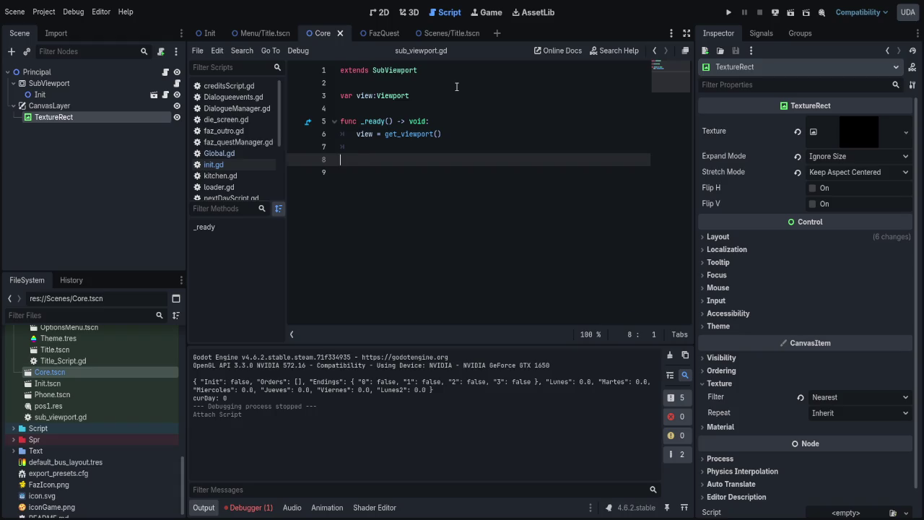
{"action": "key", "text": "BackSpace"}
- Add a view.push_input() call in _ready, then select and delete the _ready function
{"action": "type", "text": "view.pu"}
{"action": "key", "text": "Return"}
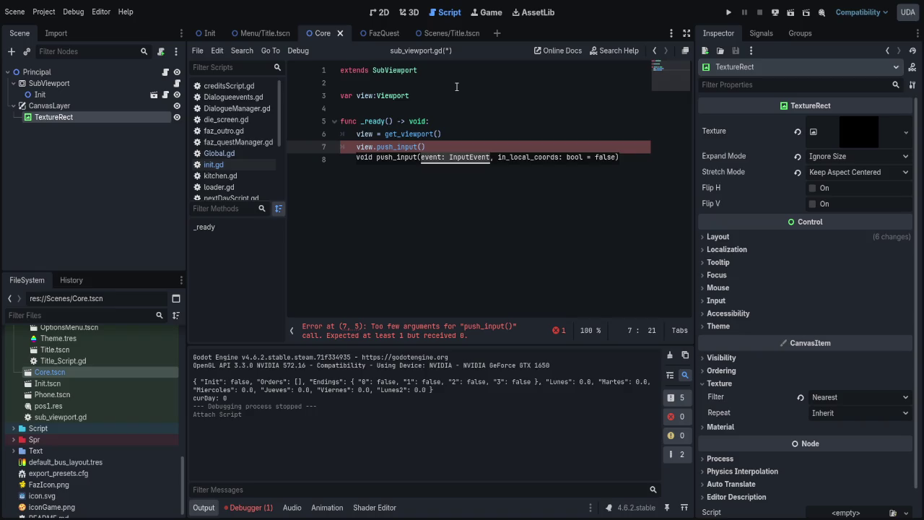
{"action": "key", "text": "Escape"}
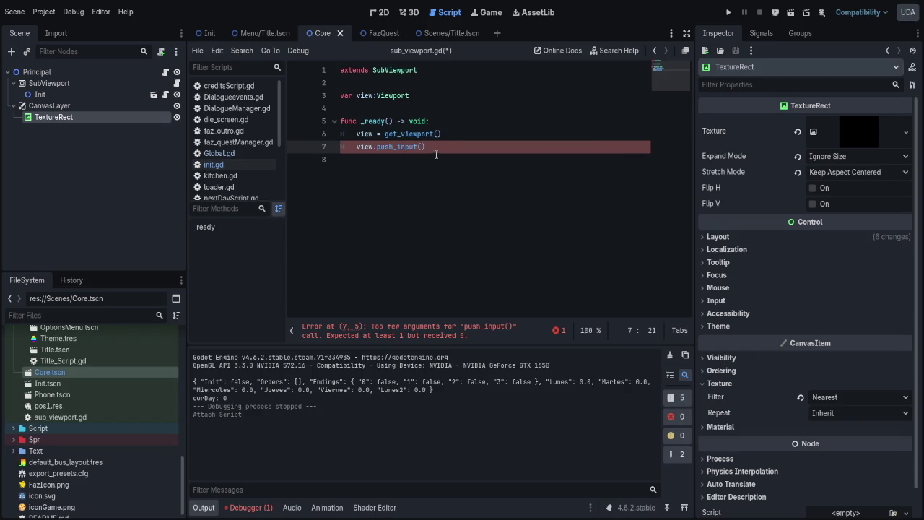
{"action": "key", "text": "Right"}
{"action": "key", "text": "shift+Up"}
{"action": "key", "text": "shift+Up"}
{"action": "key", "text": "shift+Home"}
{"action": "key", "text": "ctrl+c"}
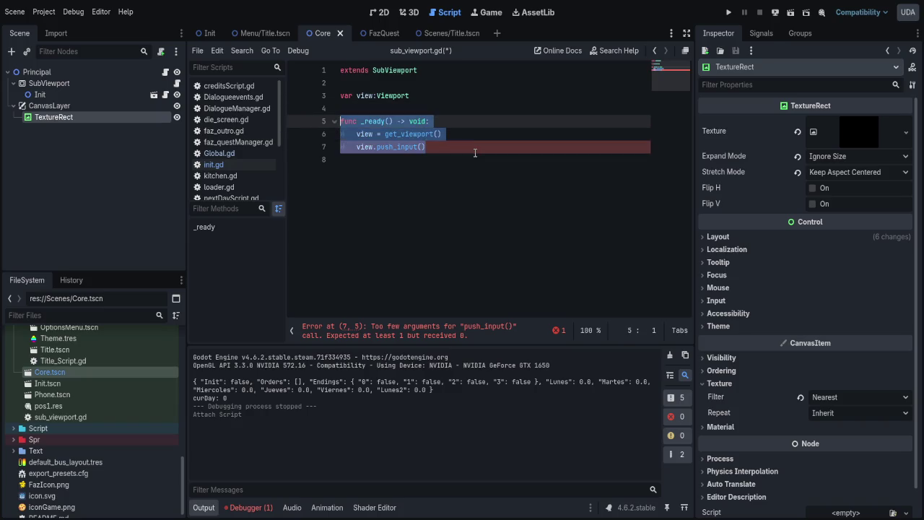
{"action": "key", "text": "BackSpace"}
{"action": "key", "text": "BackSpace"}
{"action": "key", "text": "BackSpace"}
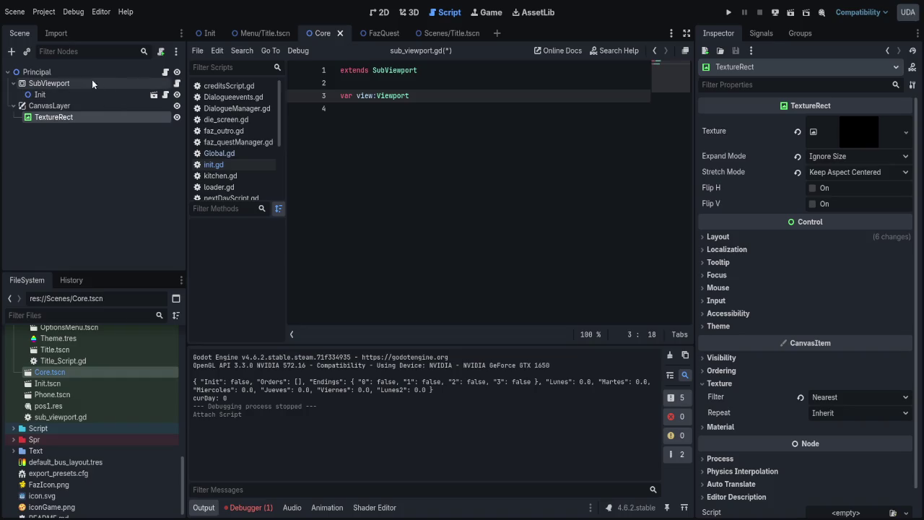
- Open Principal's SceneManager.gd and paste the viewport code into _ready, removing the duplicate header
{"action": "left_click", "coordinate": [83, 71]}
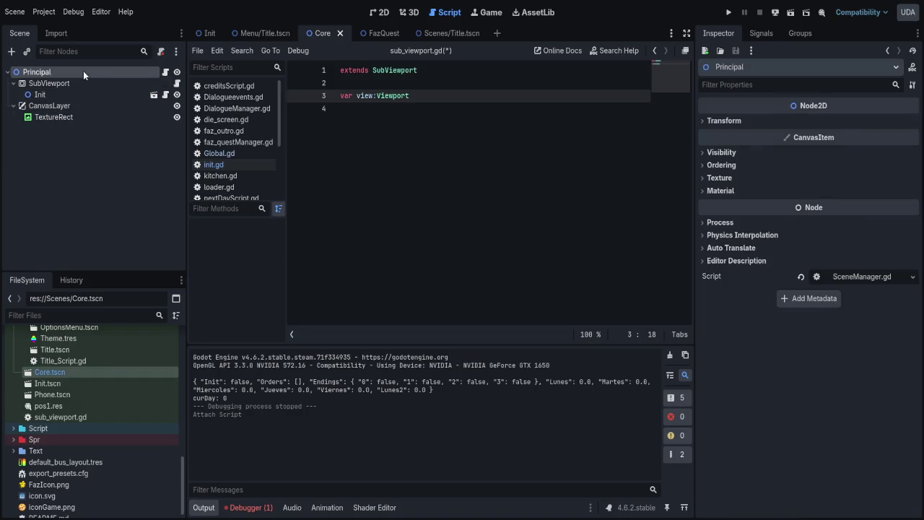
{"action": "left_click", "coordinate": [165, 72]}
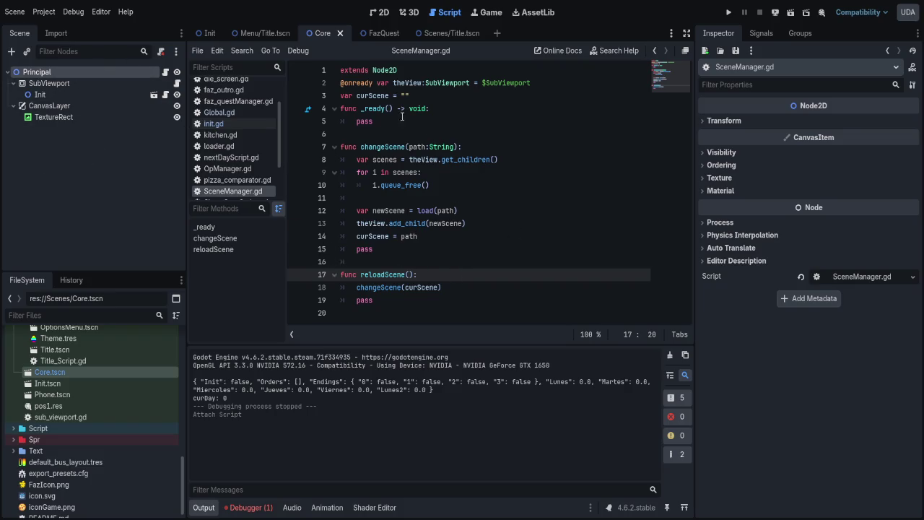
{"action": "left_click", "coordinate": [393, 117]}
{"action": "key", "text": "ctrl+v"}
{"action": "key", "text": "Up"}
{"action": "key", "text": "Up"}
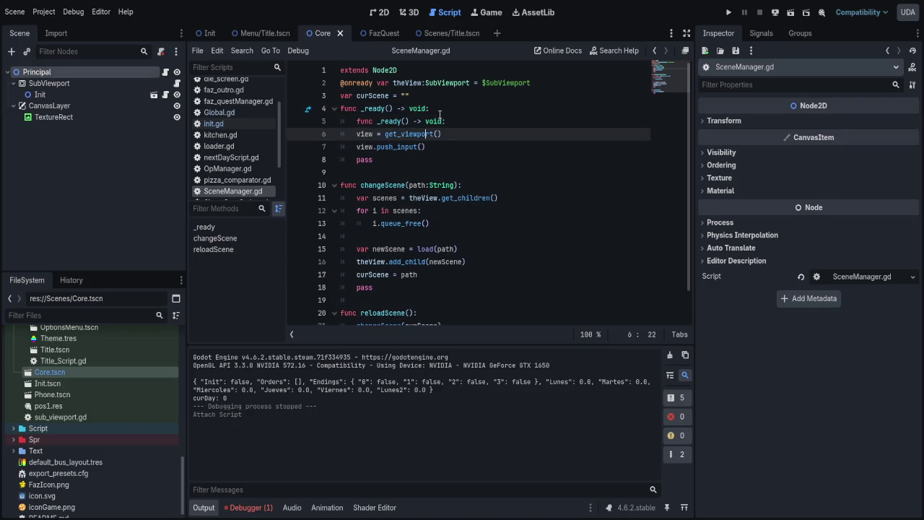
{"action": "key", "text": "shift+Home"}
{"action": "key", "text": "BackSpace"}
{"action": "key", "text": "BackSpace"}
{"action": "key", "text": "BackSpace"}
- Declare var view: Viewport above the _ready function in SceneManager.gd
{"action": "key", "text": "Down"}
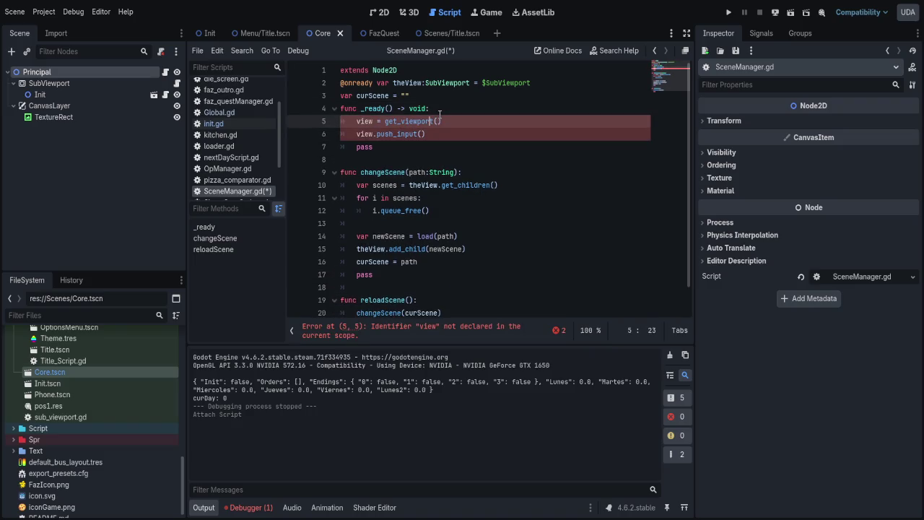
{"action": "key", "text": "Up"}
{"action": "key", "text": "Up"}
{"action": "key", "text": "Return"}
{"action": "type", "text": "var view"}
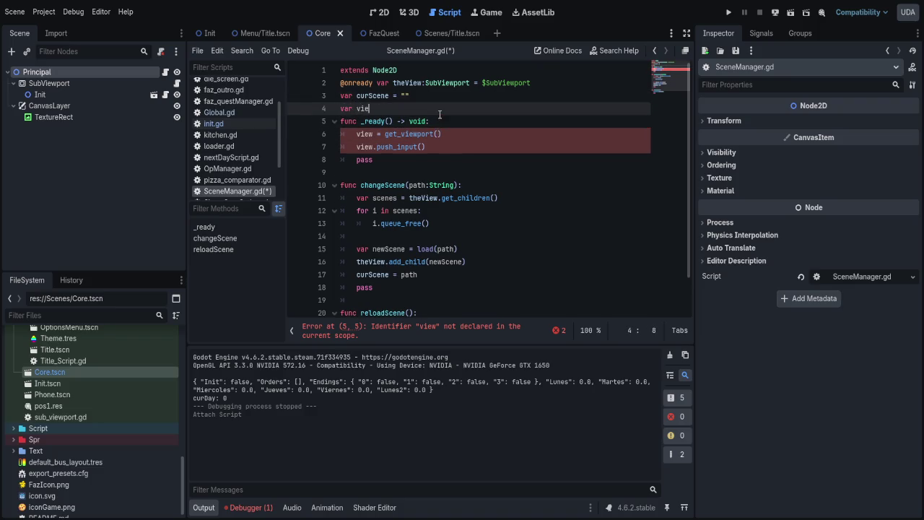
{"action": "type", "text": "."}
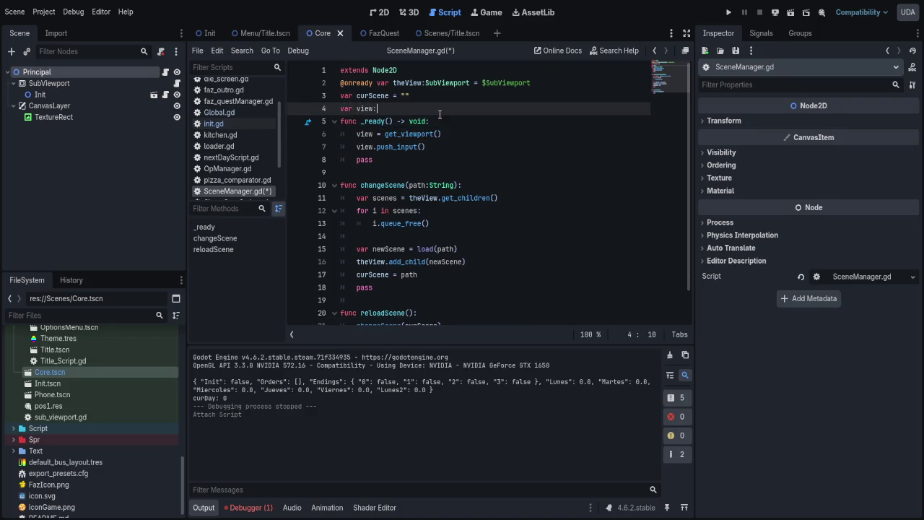
{"action": "key", "text": "Return"}
{"action": "key", "text": "ctrl+shift+Left"}
{"action": "key", "text": "Down"}
{"action": "key", "text": "Down"}
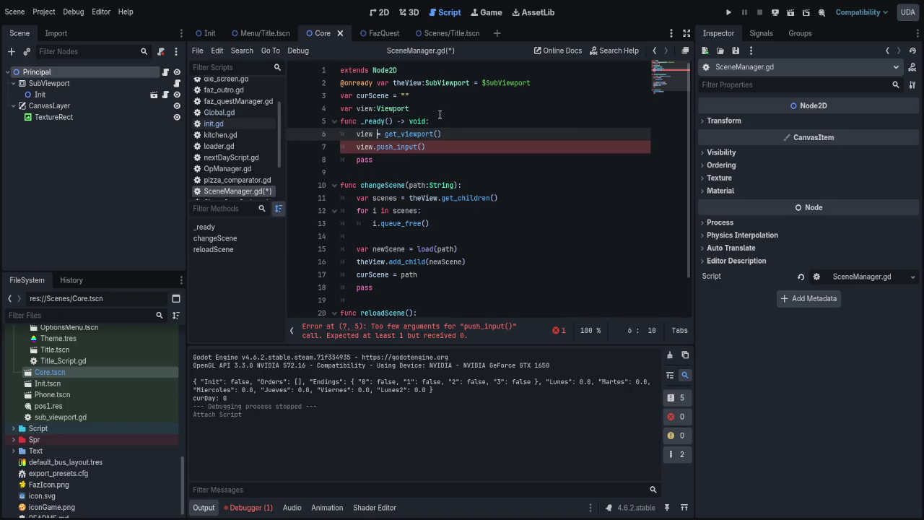
- Point the view assignment at theView's viewport and delete the old push_input line
{"action": "type", "text": "theView."}
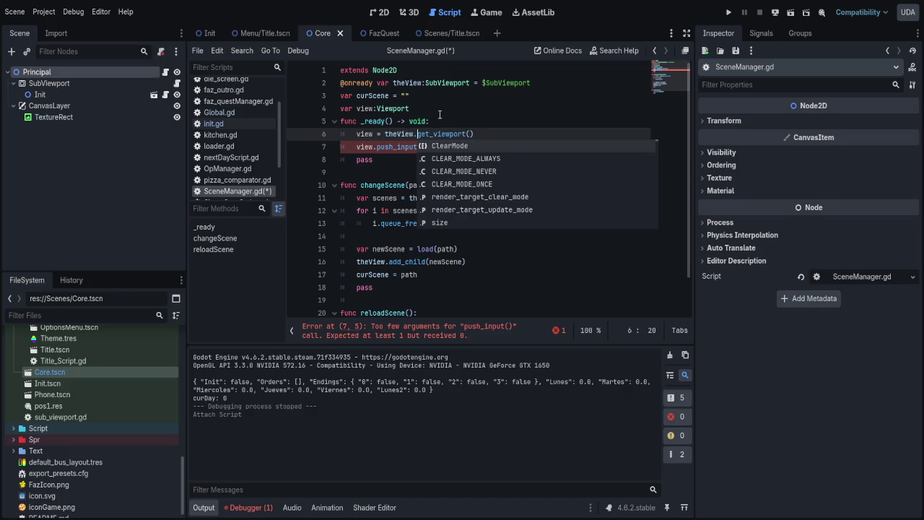
{"action": "key", "text": "Escape"}
{"action": "key", "text": "Down"}
{"action": "key", "text": "End"}
{"action": "key", "text": "shift+Home"}
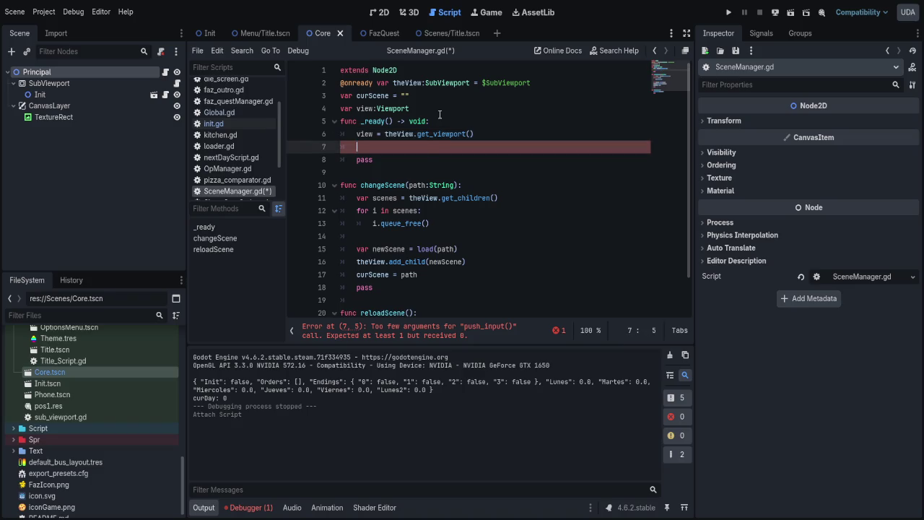
{"action": "key", "text": "BackSpace"}
{"action": "key", "text": "BackSpace"}
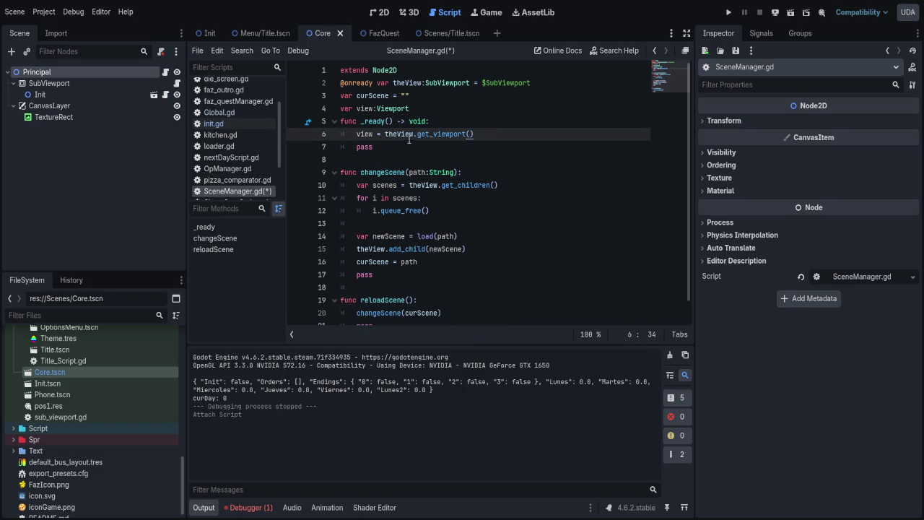
- Add an _input function calling view.push_input(event), save, and run the scene
{"action": "left_click", "coordinate": [398, 148]}
{"action": "key", "text": "Return"}
{"action": "key", "text": "Return"}
{"action": "type", "text": "func inp"}
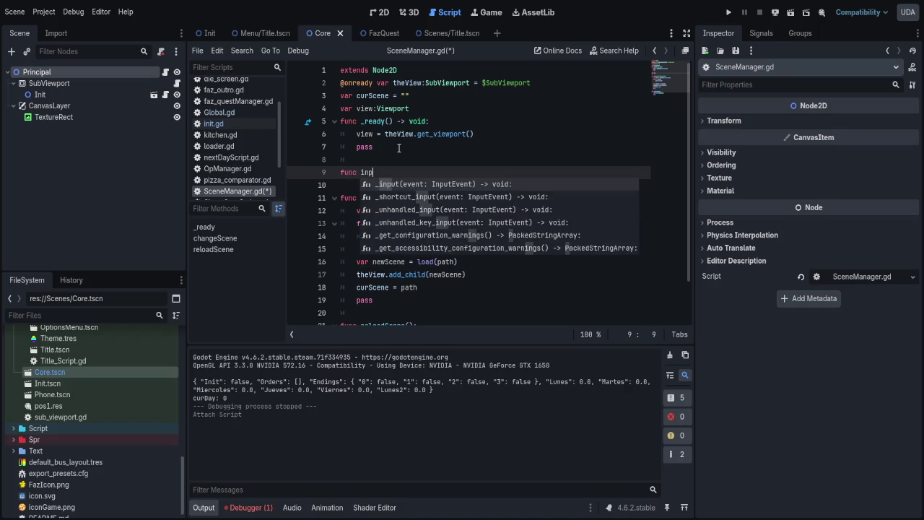
{"action": "key", "text": "Return"}
{"action": "key", "text": "Return"}
{"action": "type", "text": "view.push_input()"}
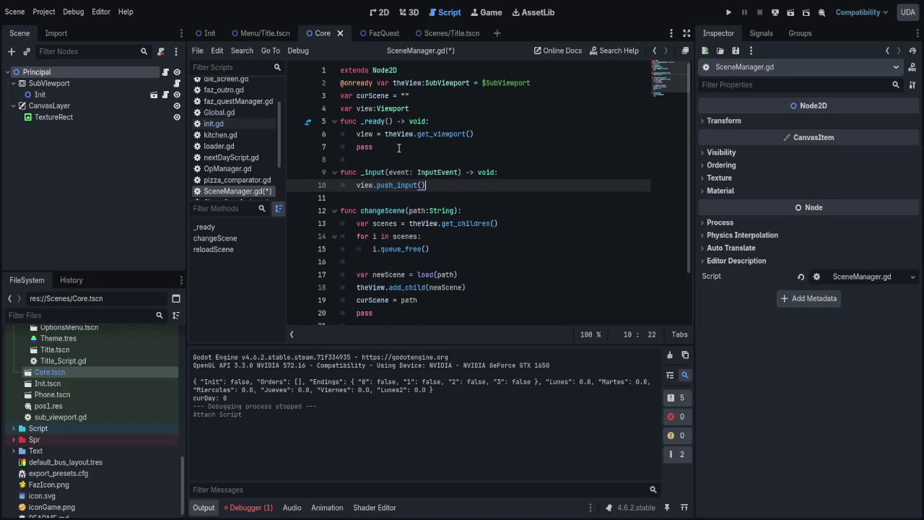
{"action": "type", "text": "event"}
{"action": "key", "text": "ctrl+s"}
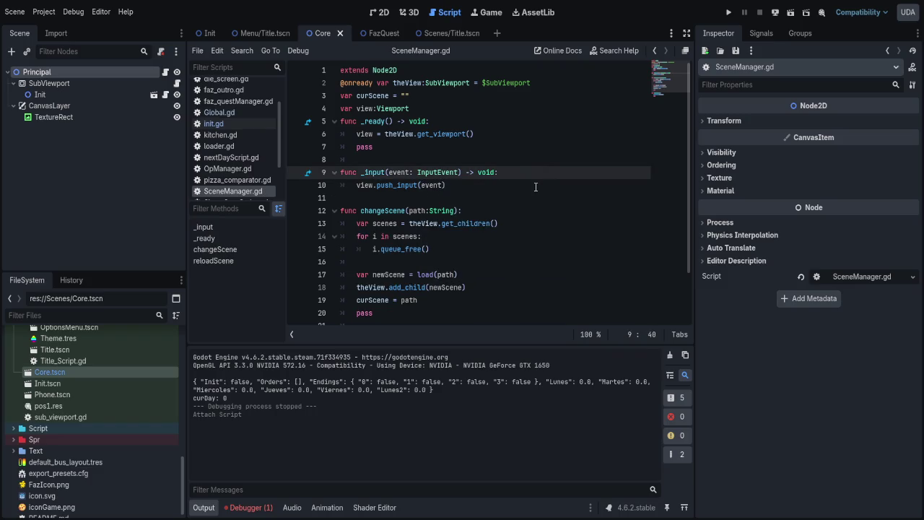
{"action": "key", "text": "End"}
{"action": "key", "text": "F6"}
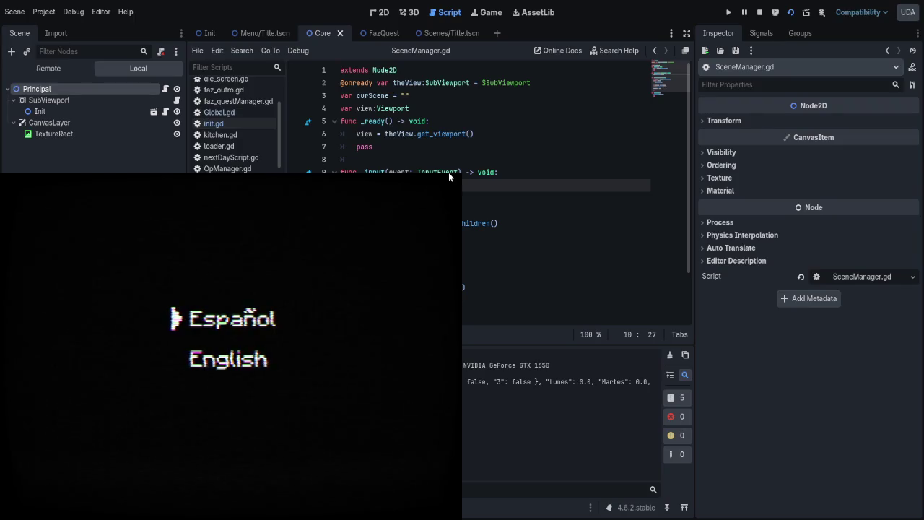
- Stop the game and detach the script from the SubViewport node
{"action": "key", "text": "F8"}
{"action": "left_click", "coordinate": [50, 84]}
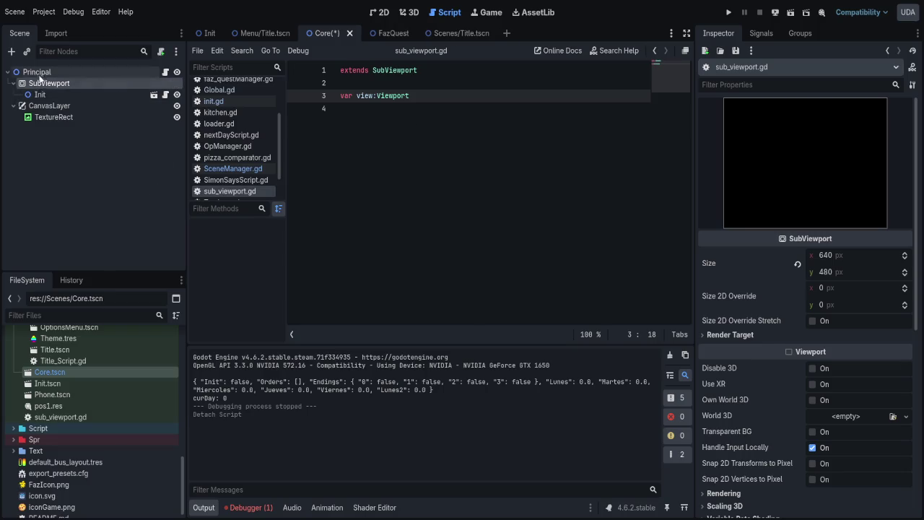
{"action": "left_click", "coordinate": [160, 51]}
{"action": "left_click", "coordinate": [165, 72]}
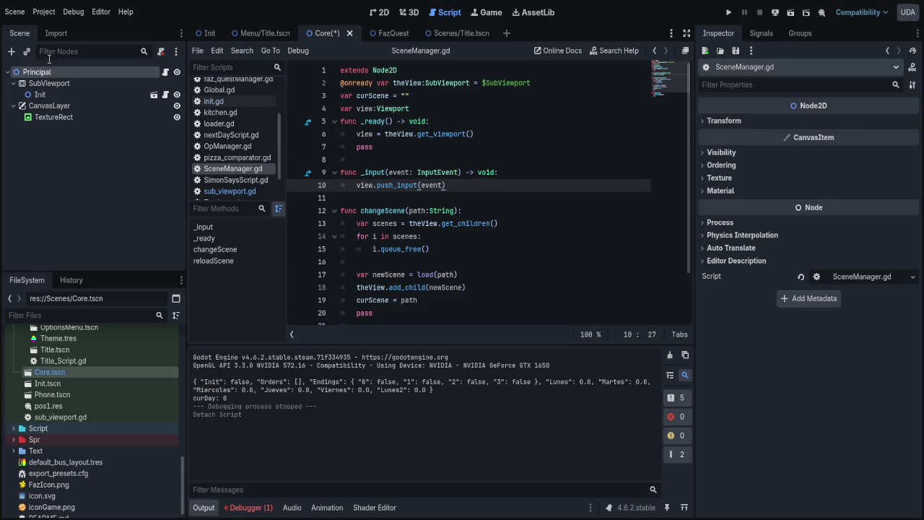
- Change the call to view.push_input(event, true), save, and test-run the scene
{"action": "type", "text": ","}
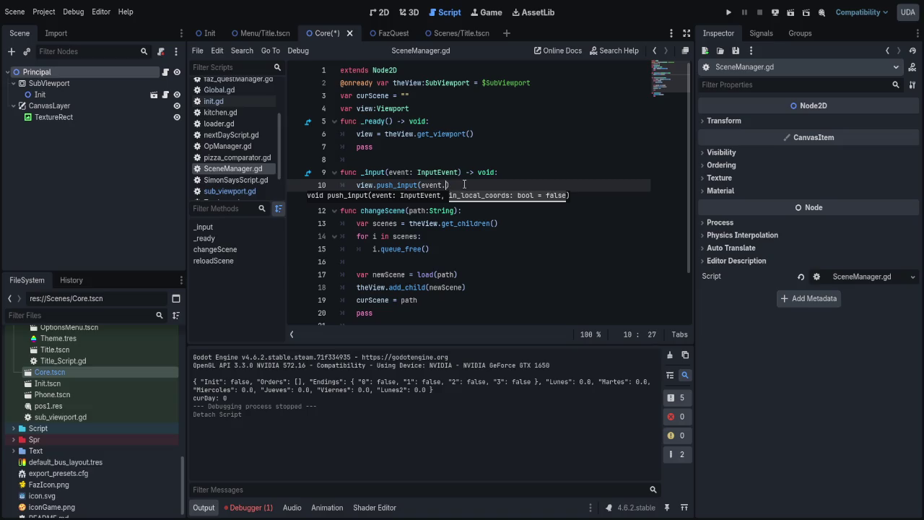
{"action": "type", "text": " true"}
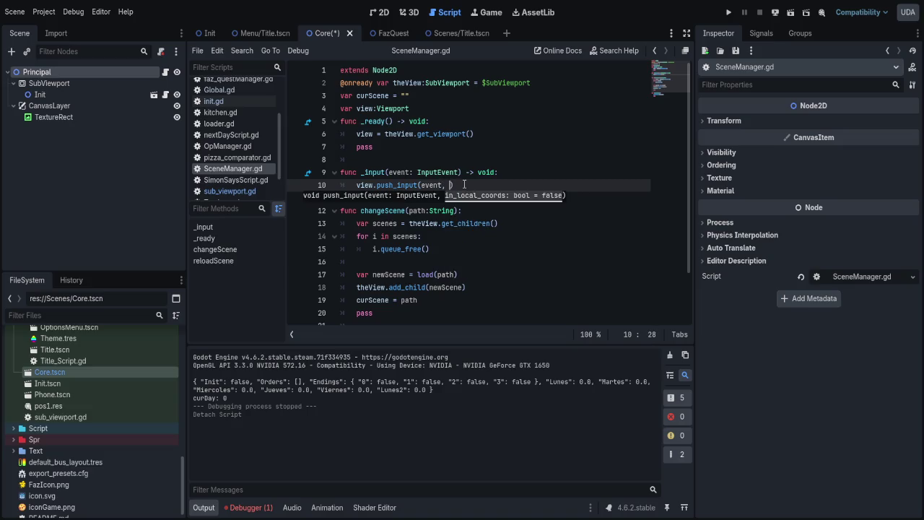
{"action": "key", "text": "ctrl+s"}
{"action": "left_click", "coordinate": [789, 13]}
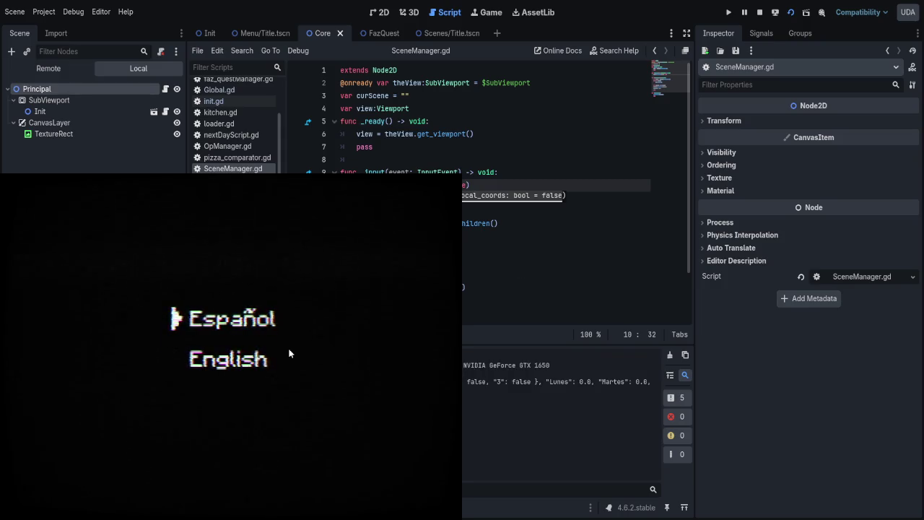
{"action": "key", "text": "alt+F4"}
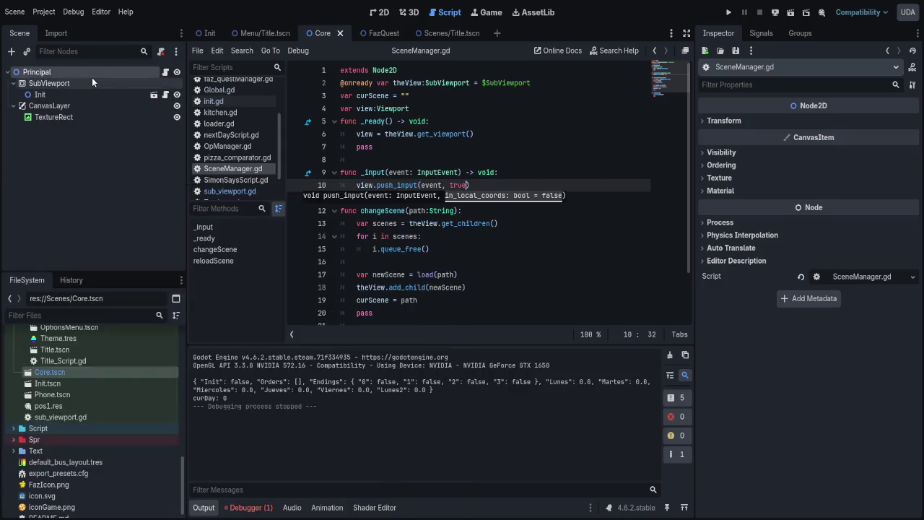
{"action": "left_click", "coordinate": [89, 79]}
{"action": "scroll", "coordinate": [793, 267], "scroll_direction": "down", "scroll_amount": 3}
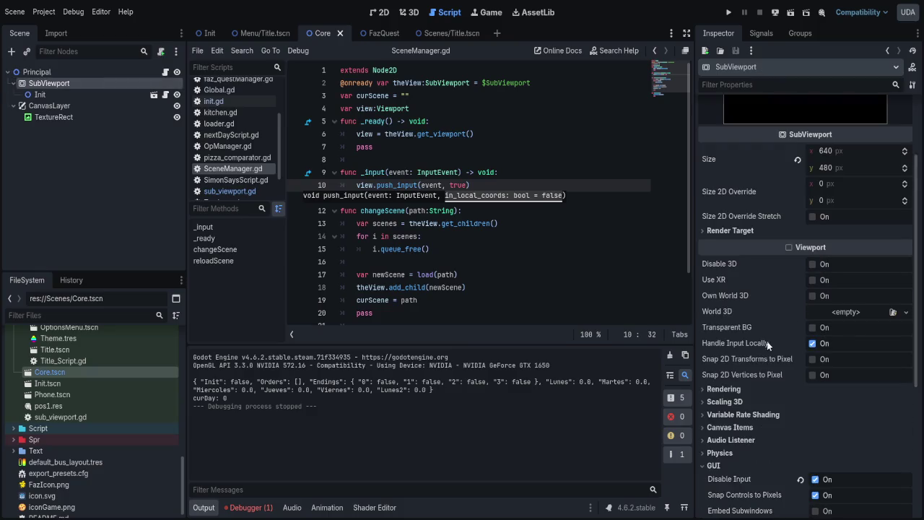
- In init.gd, rename the line 47 handler to _unhandled_input and test-run the scene
{"action": "left_click", "coordinate": [151, 95]}
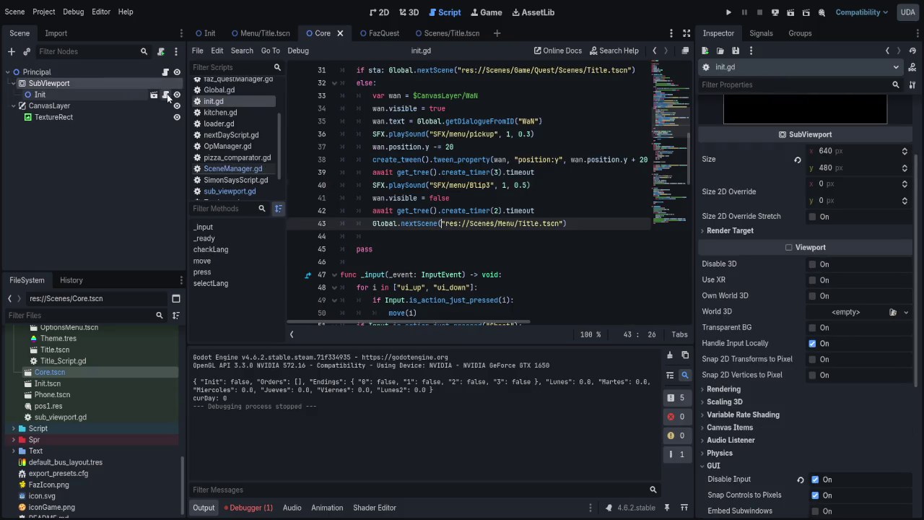
{"action": "scroll", "coordinate": [295, 162], "scroll_direction": "down", "scroll_amount": 4}
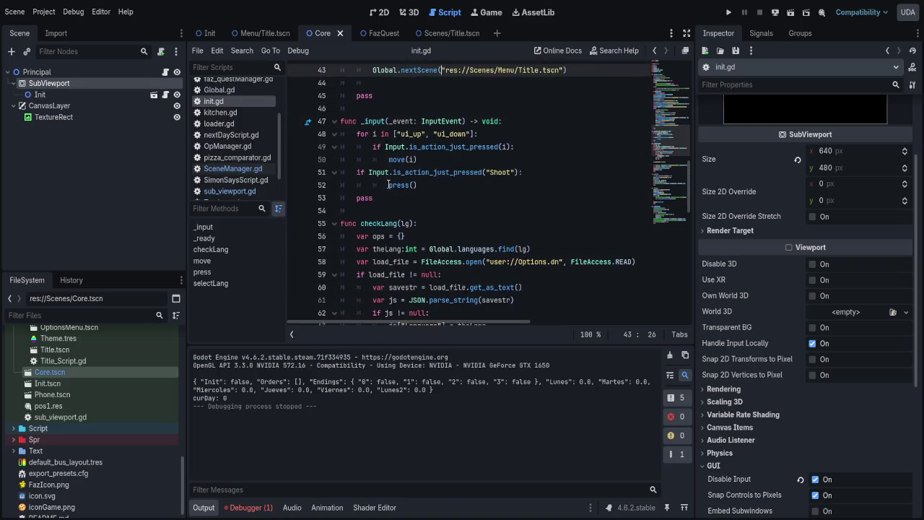
{"action": "double_click", "coordinate": [373, 121]}
{"action": "type", "text": "_unh"}
{"action": "key", "text": "Return"}
{"action": "key", "text": "shift+End"}
{"action": "key", "text": "Delete"}
{"action": "key", "text": "F5"}
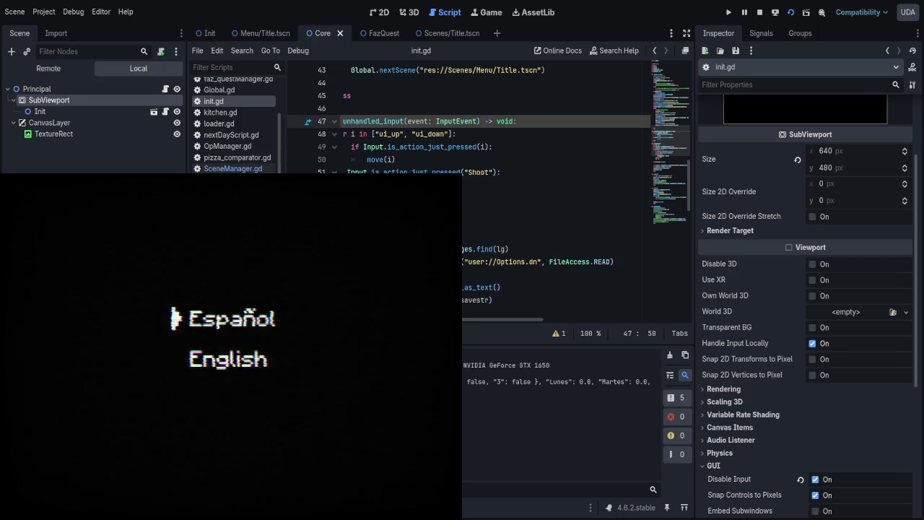
{"action": "key", "text": "F8"}
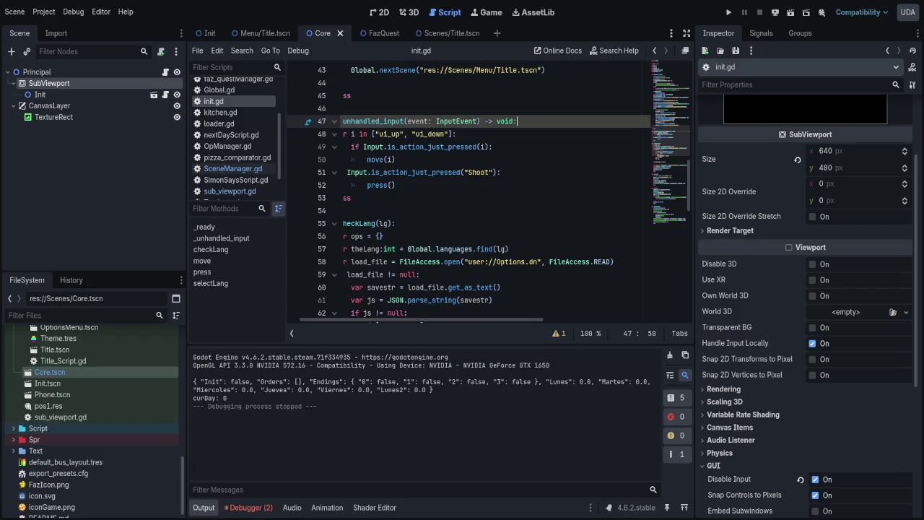
- Set the TextureRect's mouse filter to Ignore and test-run the scene again
{"action": "left_click", "coordinate": [50, 118]}
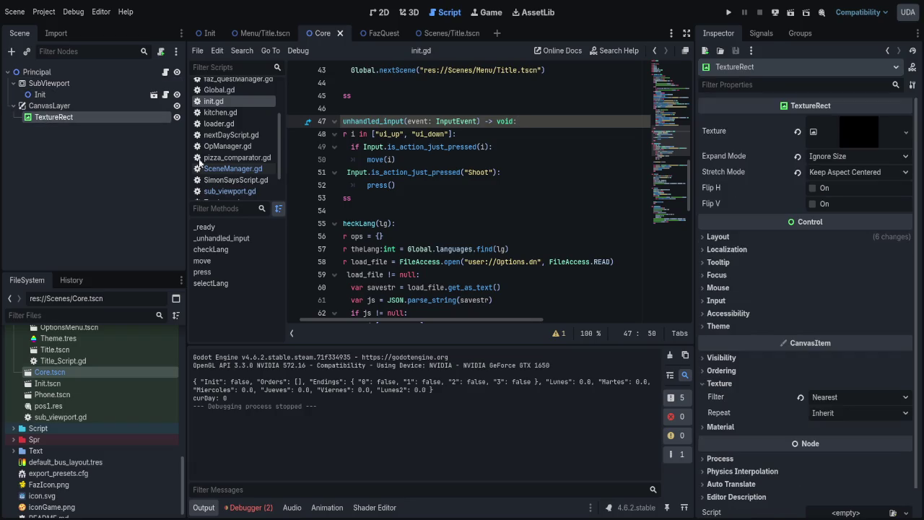
{"action": "left_click", "coordinate": [722, 301]}
{"action": "left_click", "coordinate": [717, 275]}
{"action": "left_click", "coordinate": [717, 275]}
{"action": "left_click", "coordinate": [717, 288]}
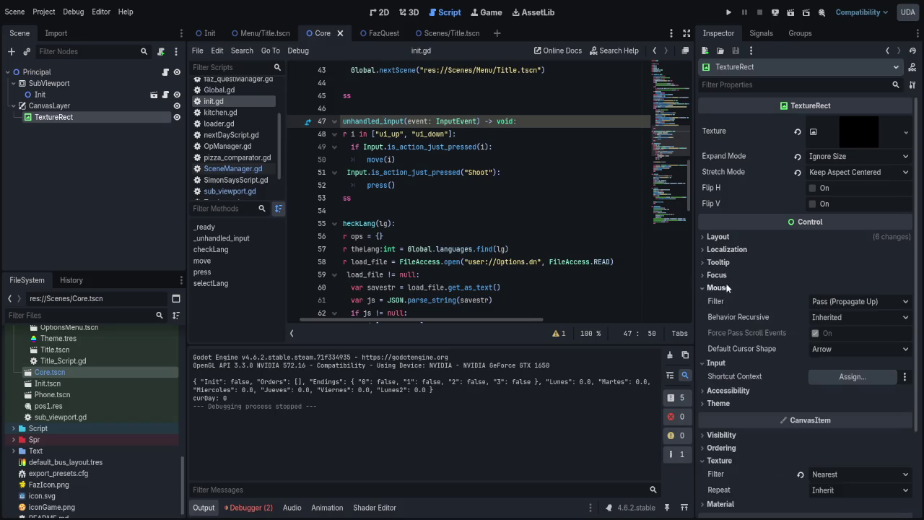
{"action": "left_click", "coordinate": [859, 300]}
{"action": "left_click", "coordinate": [841, 364]}
{"action": "key", "text": "F6"}
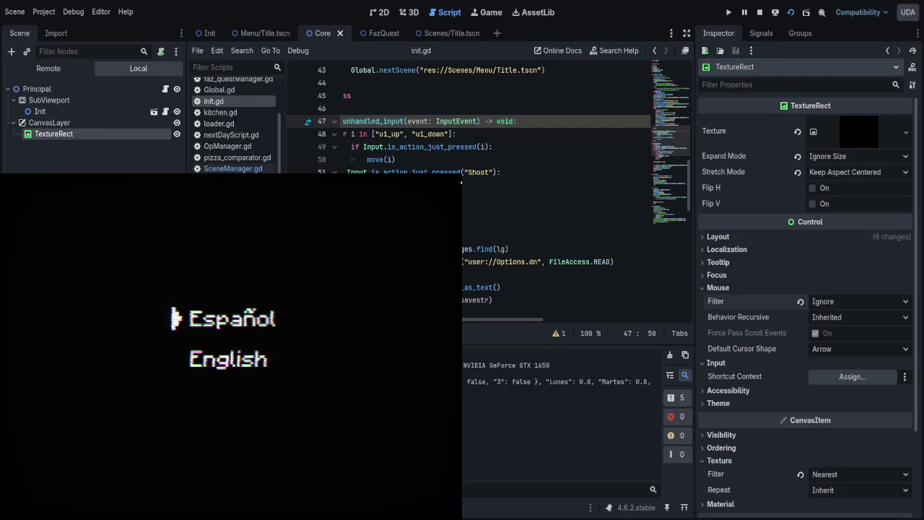
{"action": "key", "text": "F8"}
- Select the CanvasLayer and look over its layer properties
{"action": "left_click", "coordinate": [131, 107]}
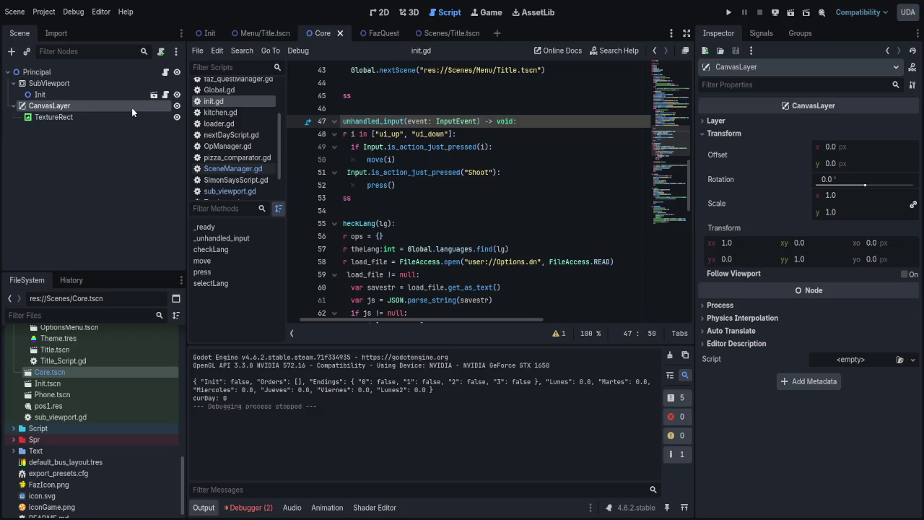
{"action": "left_click", "coordinate": [718, 120]}
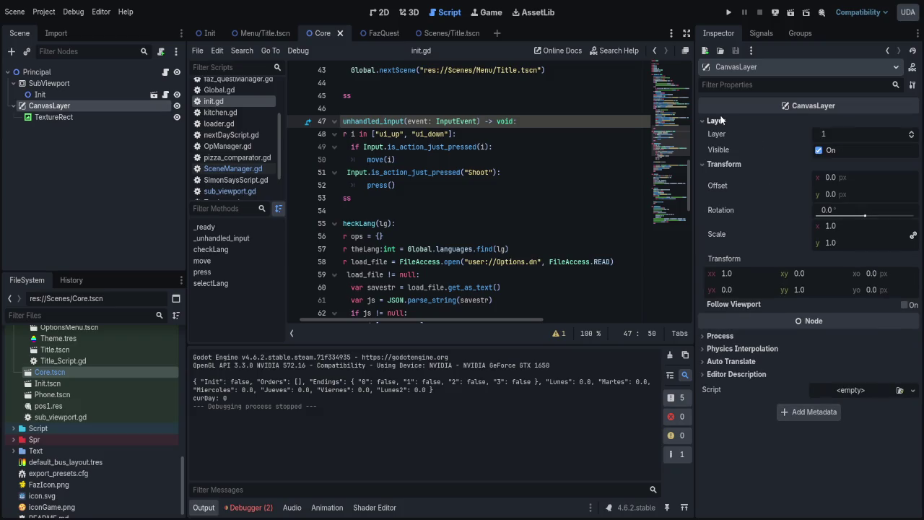
{"action": "left_click", "coordinate": [720, 121]}
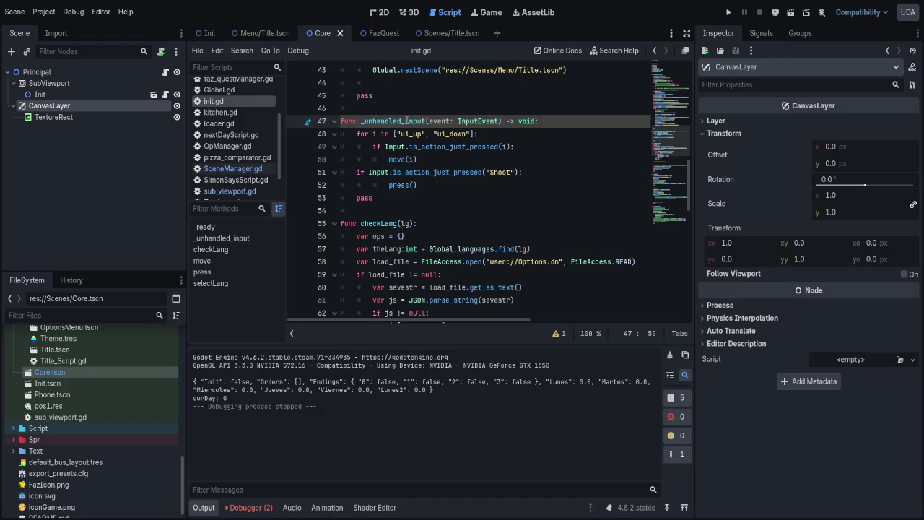
- Rename the _unhandled_input handler in init.gd to _input, save, and test-run the game
{"action": "type", "text": "(_event: InputEvent) -> void:"}
{"action": "key", "text": "Left"}
{"action": "key", "text": "ctrl+BackSpace"}
{"action": "key", "text": "ctrl+BackSpace"}
{"action": "key", "text": "ctrl+BackSpace"}
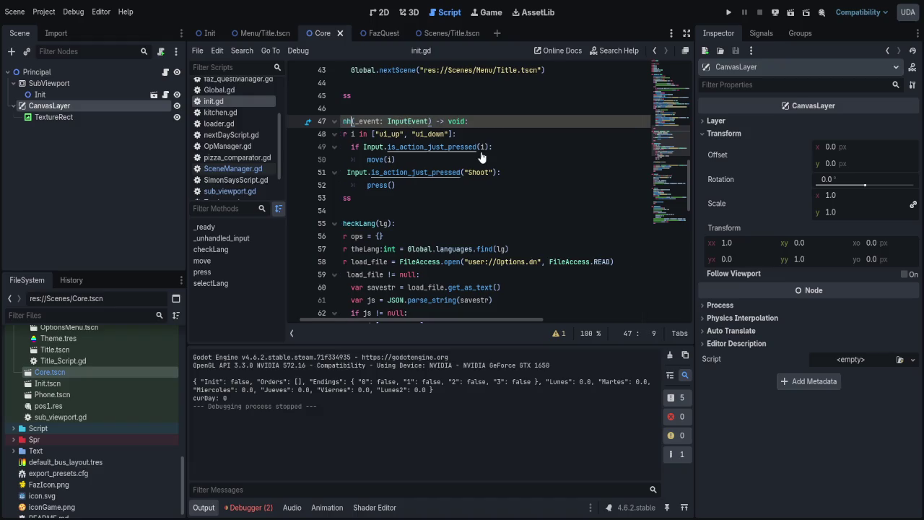
{"action": "key", "text": "BackSpace"}
{"action": "key", "text": "BackSpace"}
{"action": "key", "text": "BackSpace"}
{"action": "type", "text": "input"}
{"action": "key", "text": "ctrl+s"}
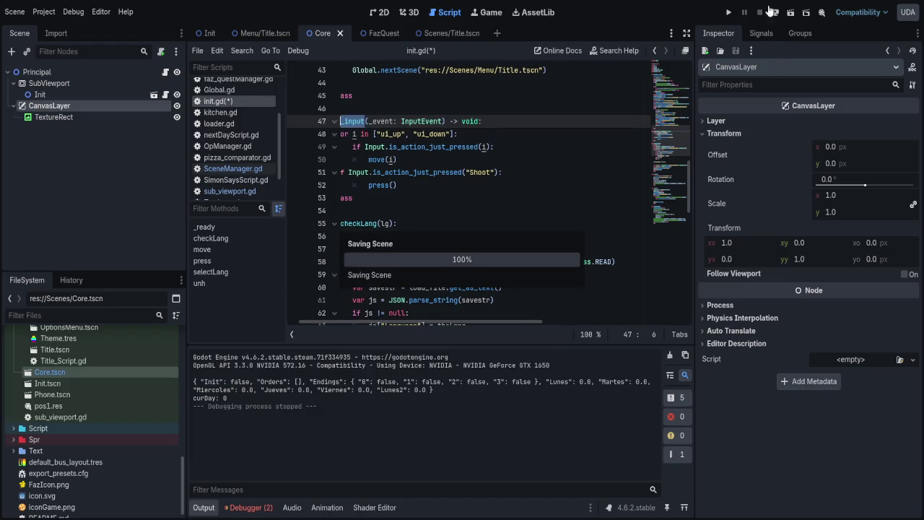
{"action": "left_click", "coordinate": [789, 12]}
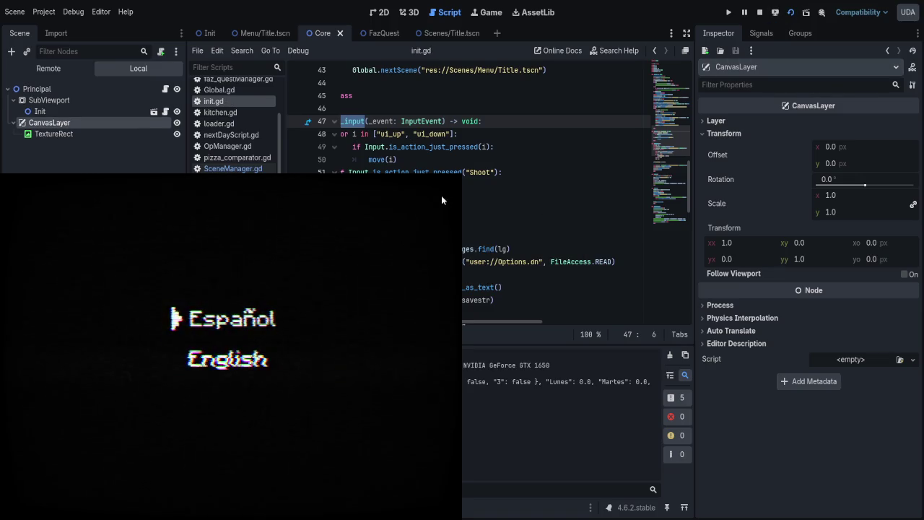
{"action": "key", "text": "F8"}
- Move SubViewport under CanvasLayer in the Core scene and save it
{"action": "left_click", "coordinate": [44, 117]}
{"action": "left_click", "coordinate": [49, 104]}
{"action": "left_click", "coordinate": [55, 93]}
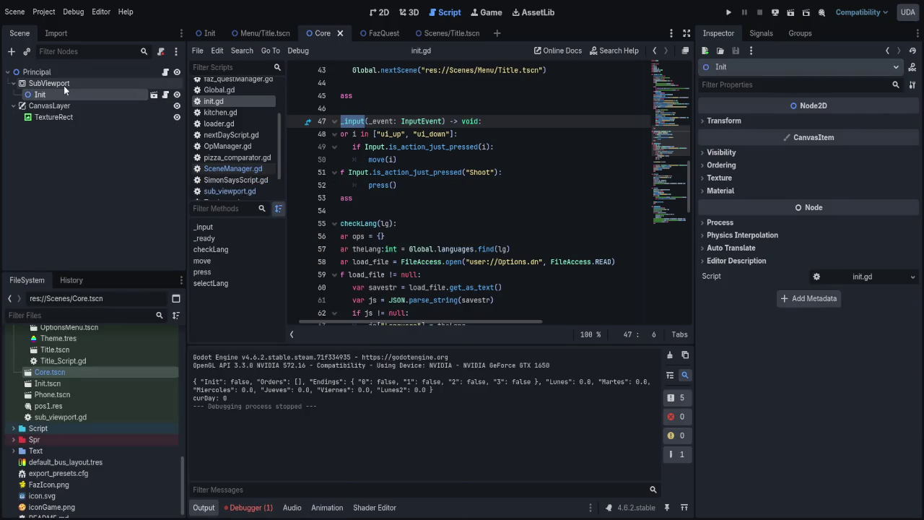
{"action": "left_click_drag", "start_coordinate": [49, 84], "coordinate": [51, 107]}
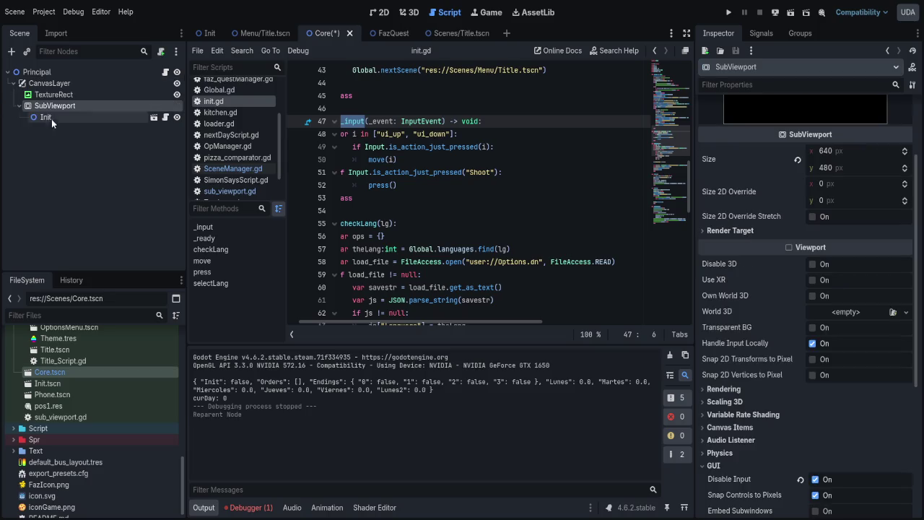
{"action": "key", "text": "ctrl+s"}
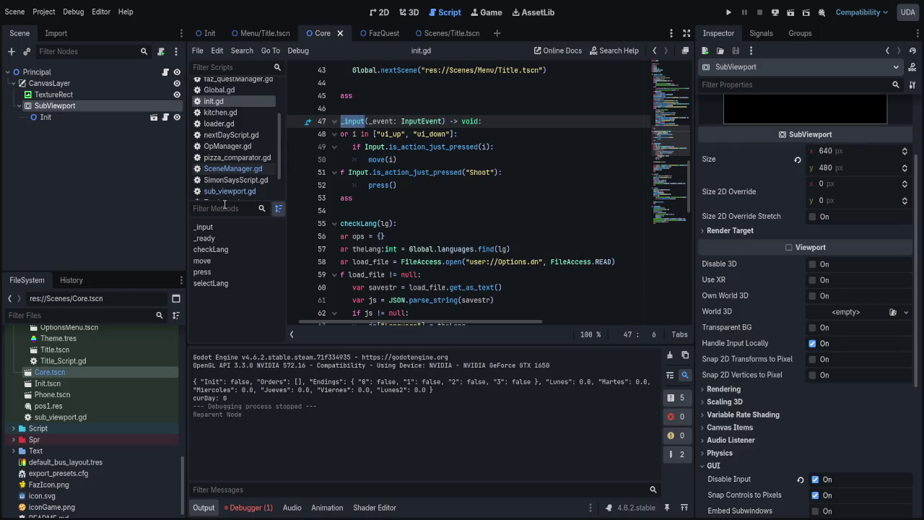
- Point theView on line 2 of SceneManager.gd to $CanvasLayer/SubViewport
{"action": "left_click", "coordinate": [232, 168]}
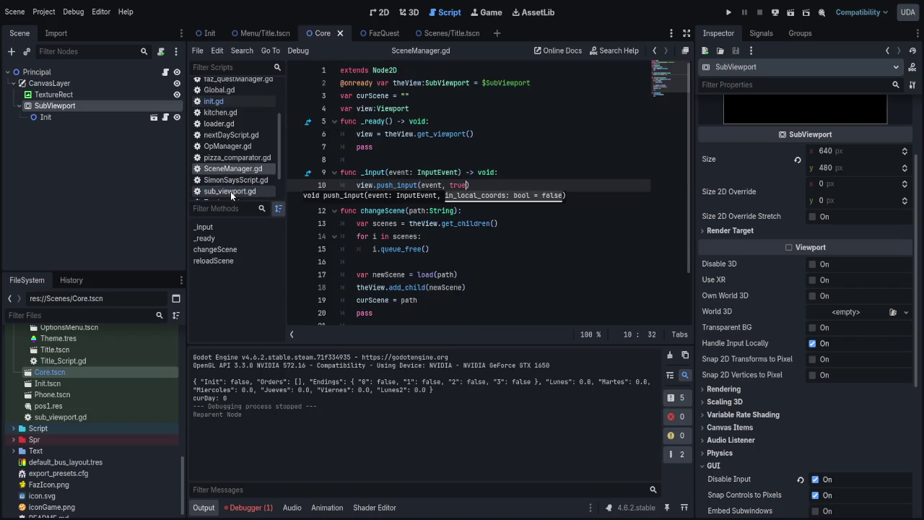
{"action": "left_click", "coordinate": [493, 81]}
{"action": "key", "text": "shift+End"}
{"action": "key", "text": "Delete"}
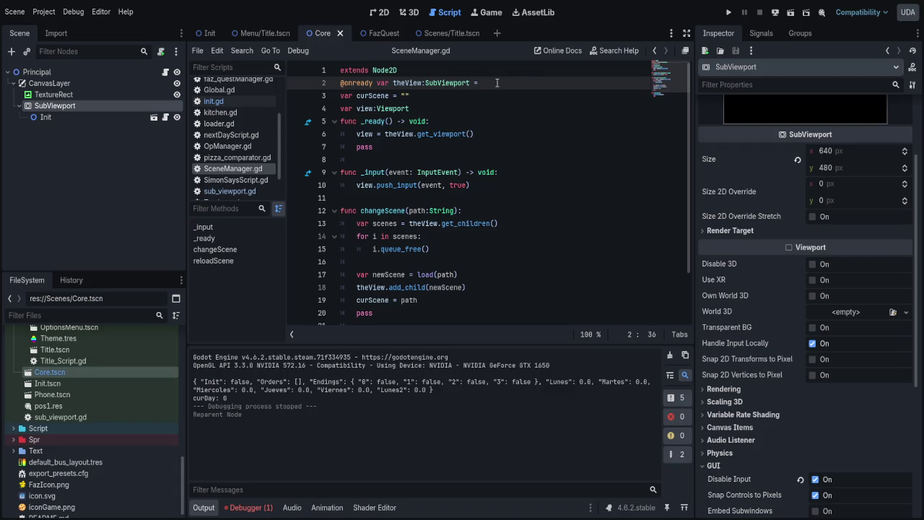
{"action": "type", "text": "$CanvasLayer/SubViewport"}
{"action": "key", "text": "Return"}
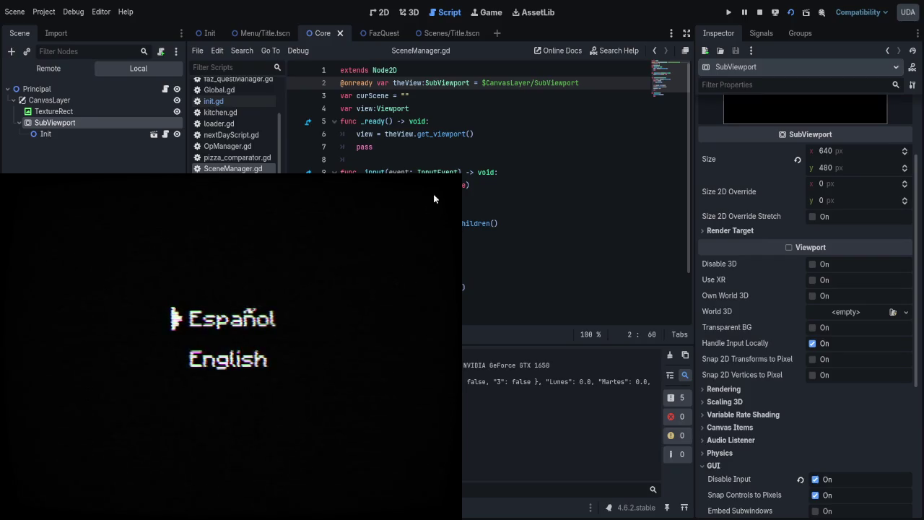
- Stop the game and stop the SubViewport from disabling GUI input
{"action": "key", "text": "F8"}
{"action": "scroll", "coordinate": [751, 343], "scroll_direction": "down", "scroll_amount": 3}
{"action": "left_click", "coordinate": [814, 374]}
{"action": "scroll", "coordinate": [730, 275], "scroll_direction": "up", "scroll_amount": 5}
- Test-run the Core scene twice, finally confirming Español as the language
{"action": "key", "text": "F6"}
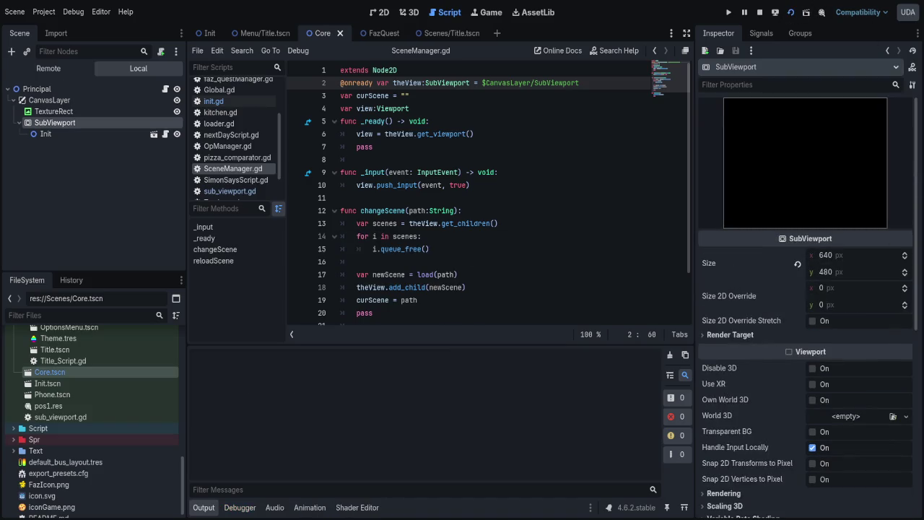
{"action": "key", "text": "Down"}
{"action": "key", "text": "F8"}
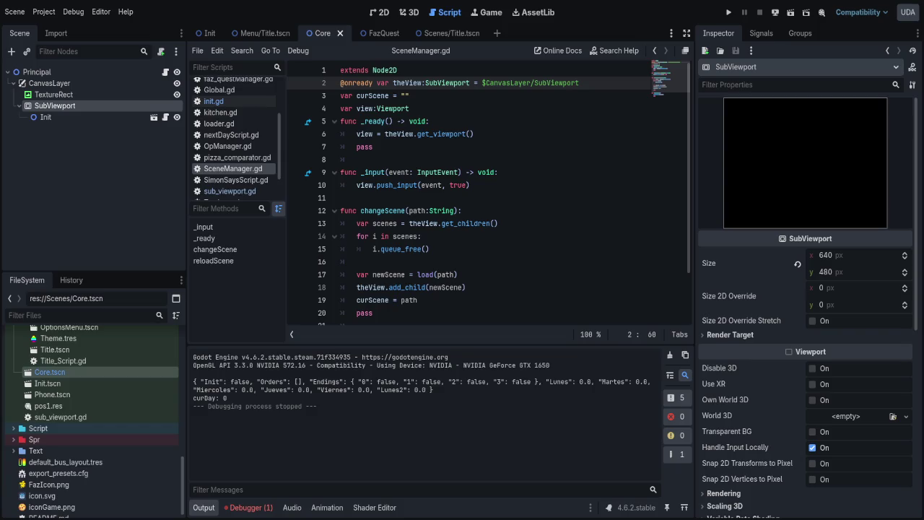
{"action": "key", "text": "F6"}
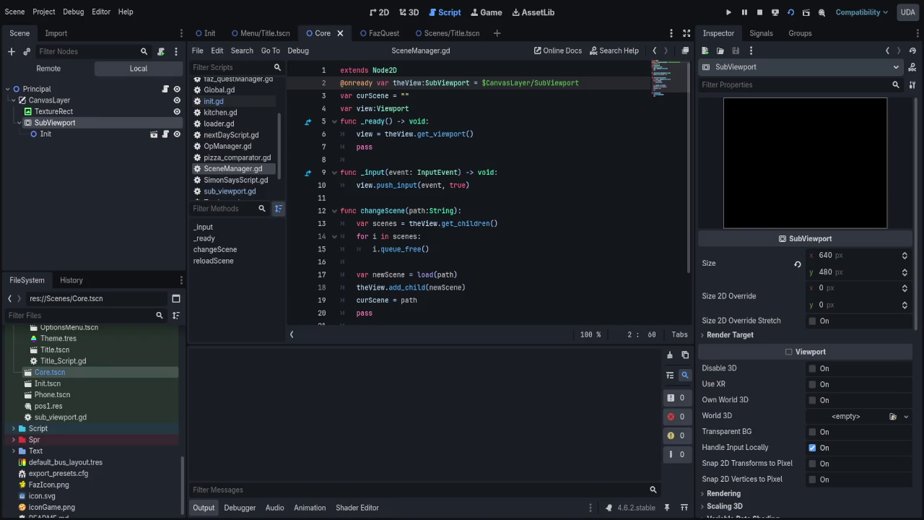
{"action": "key", "text": "Down"}
{"action": "key", "text": "Up"}
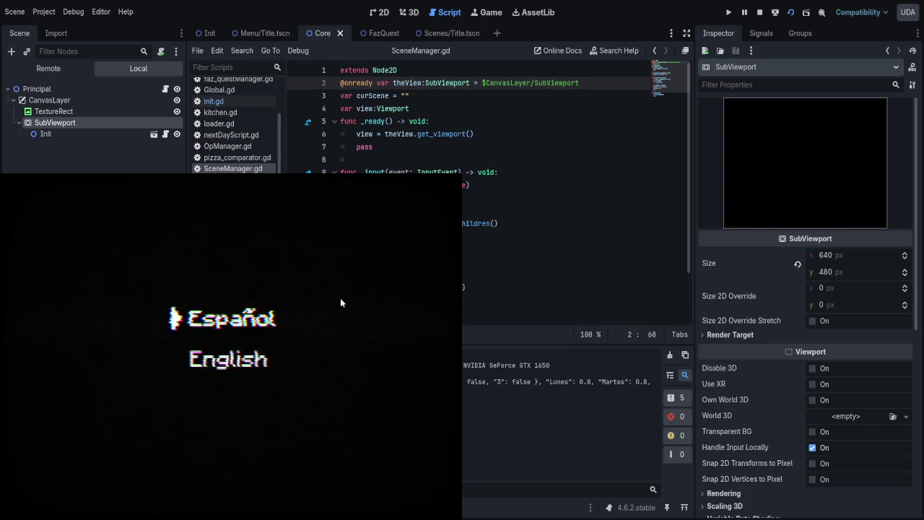
{"action": "key", "text": "Return"}
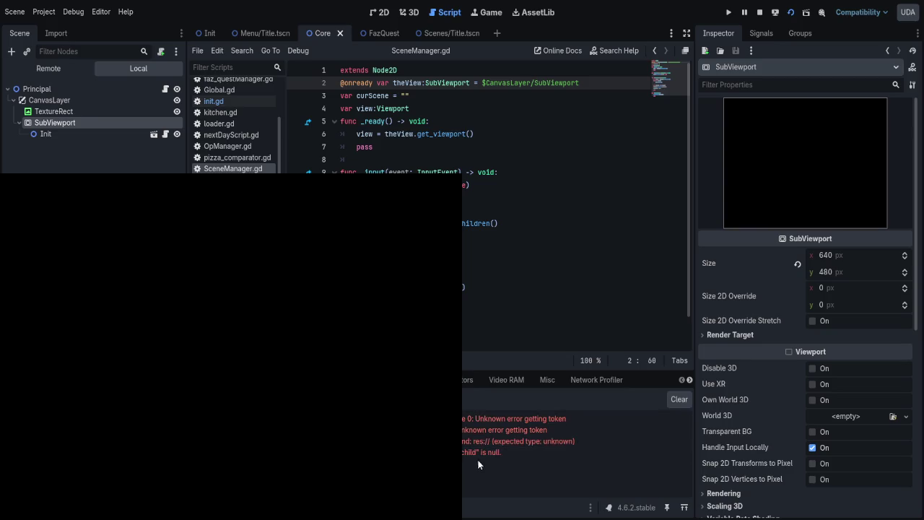
{"action": "left_click", "coordinate": [761, 13]}
{"action": "left_click", "coordinate": [415, 95]}
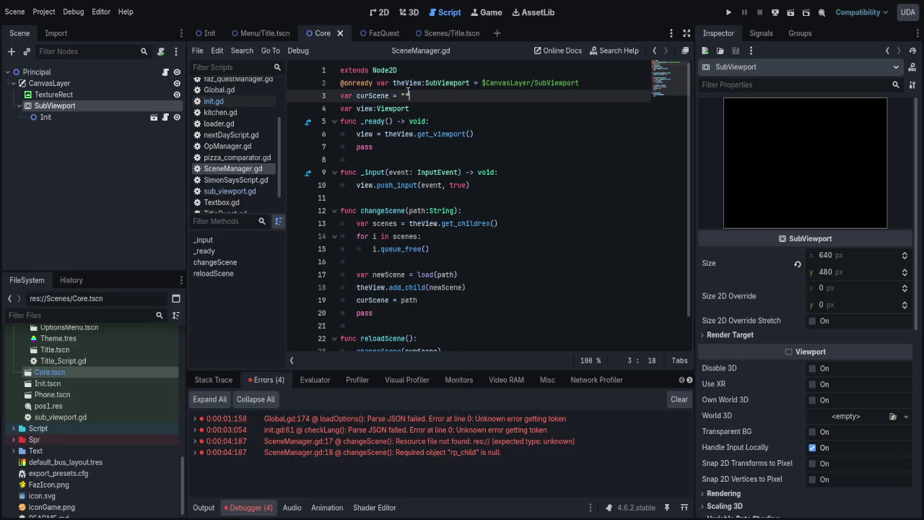
- Set curScene in SceneManager.gd to res://Scenes/Init.tscn and run the game
{"action": "left_click", "coordinate": [228, 102]}
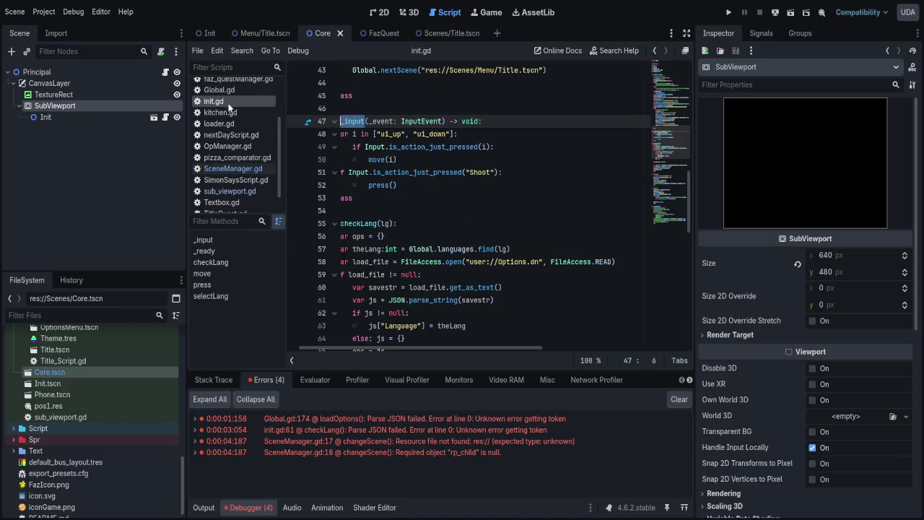
{"action": "left_click", "coordinate": [231, 168]}
{"action": "left_click", "coordinate": [237, 102]}
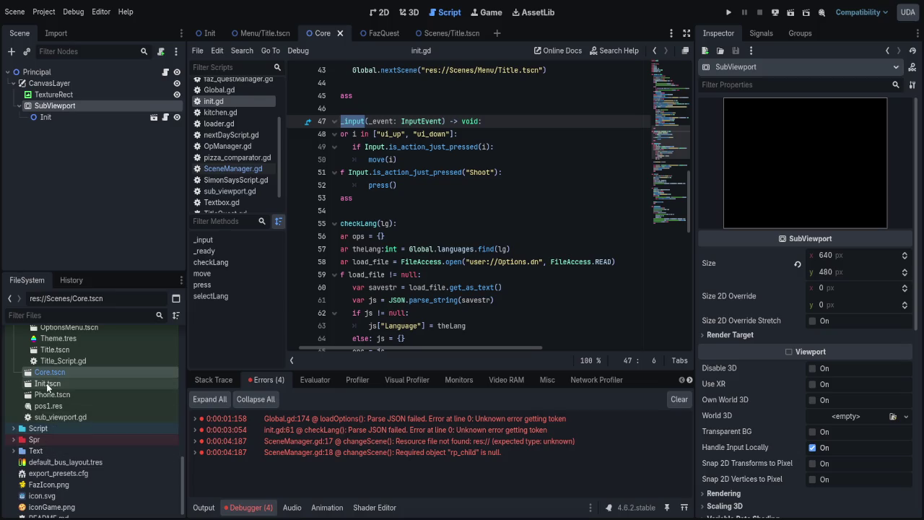
{"action": "key", "text": "alt+Left"}
{"action": "mouse_move", "coordinate": [52, 388]}
{"action": "left_mouse_down"}
{"action": "mouse_move", "coordinate": [389, 130]}
{"action": "mouse_move", "coordinate": [403, 96]}
{"action": "left_mouse_up"}
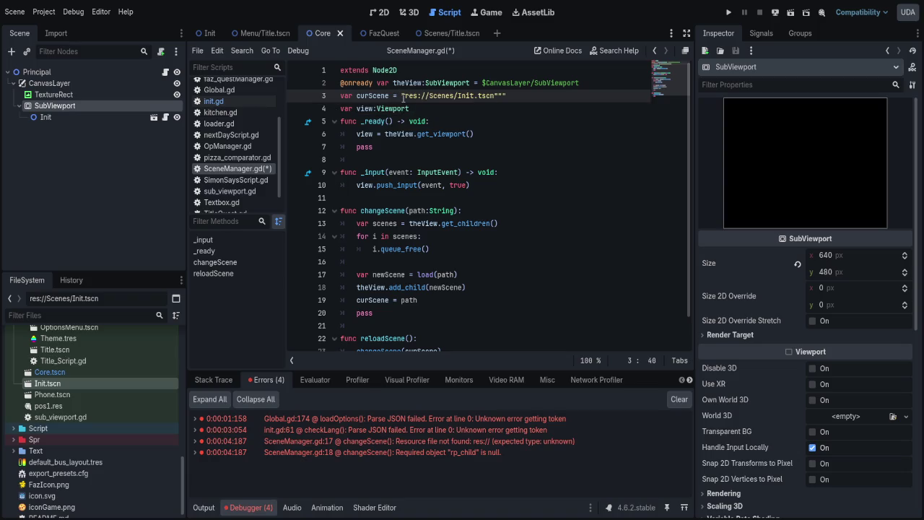
{"action": "left_click", "coordinate": [791, 14]}
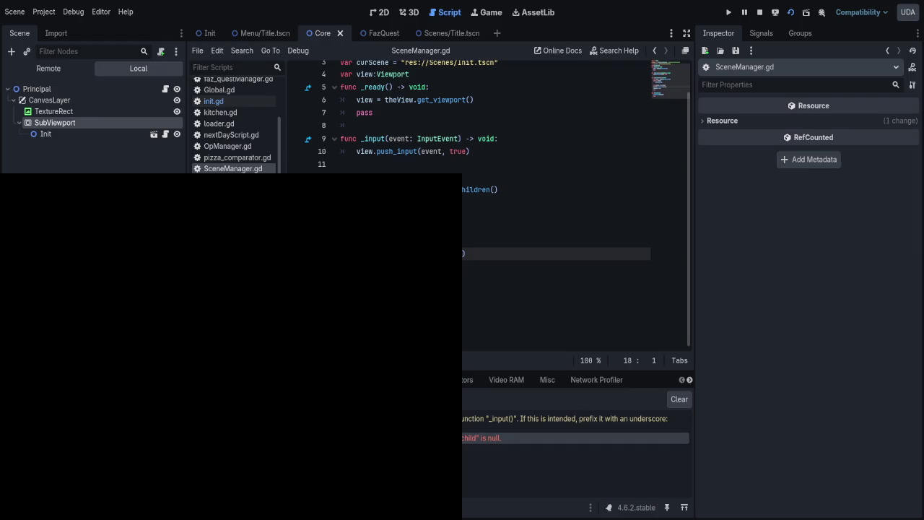
- Append .instantiate() to load(path) on line 17 of SceneManager.gd
{"action": "left_click", "coordinate": [441, 266]}
{"action": "left_click", "coordinate": [341, 254]}
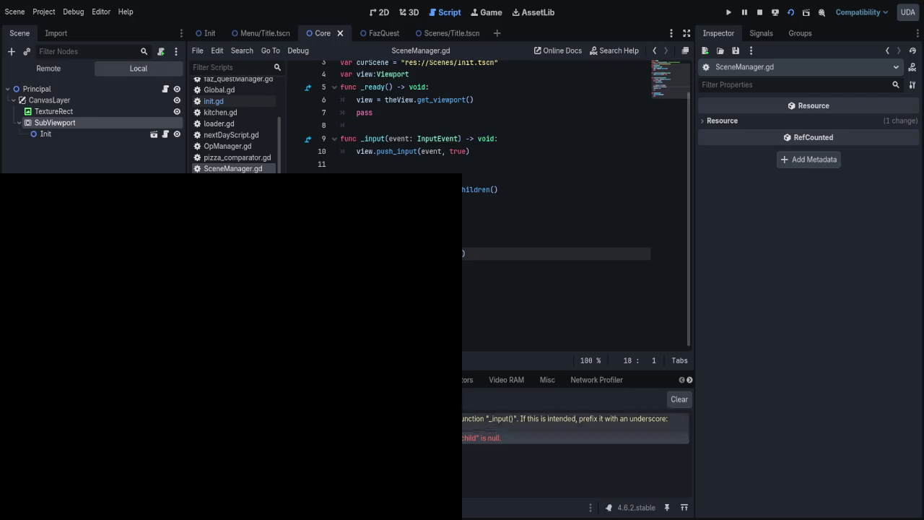
{"action": "left_click", "coordinate": [481, 253]}
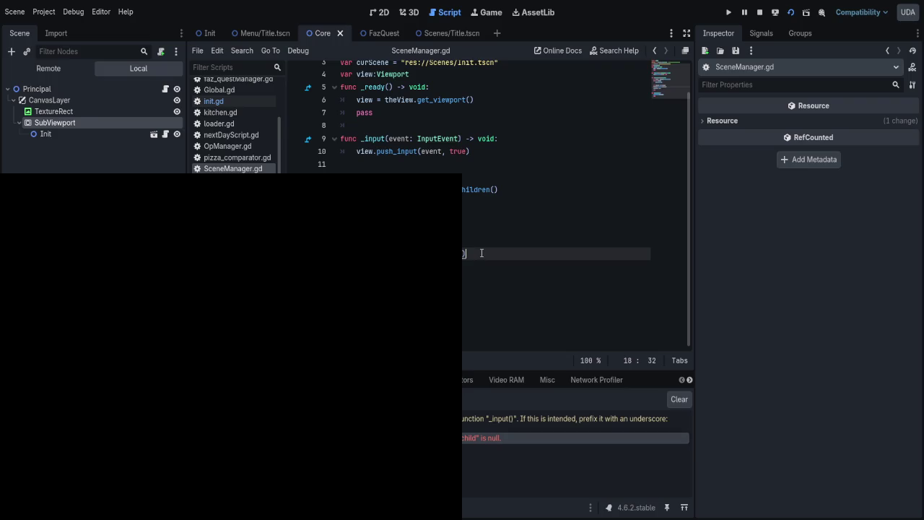
{"action": "scroll", "coordinate": [481, 254], "scroll_direction": "up", "scroll_amount": 1}
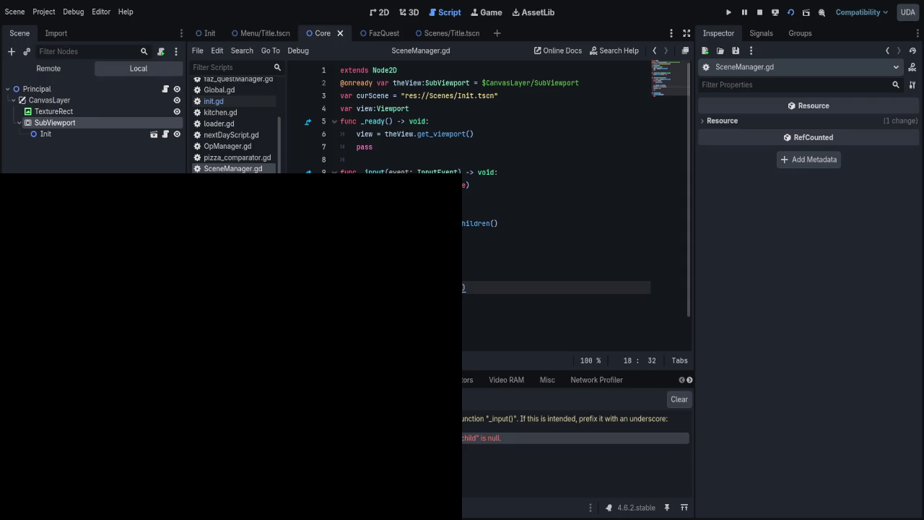
{"action": "scroll", "coordinate": [481, 301], "scroll_direction": "down", "scroll_amount": 1}
{"action": "left_click", "coordinate": [475, 261]}
{"action": "left_click", "coordinate": [480, 254]}
{"action": "left_click", "coordinate": [482, 245]}
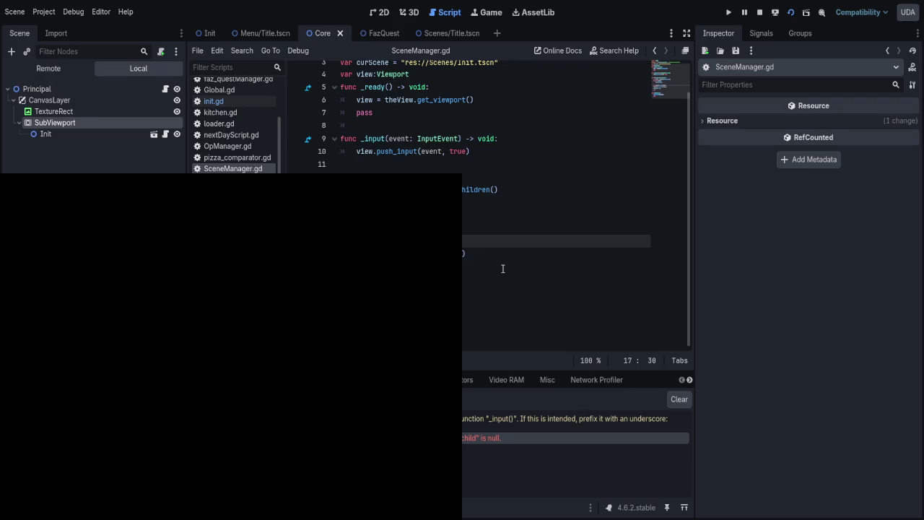
{"action": "type", "text": ".ins"}
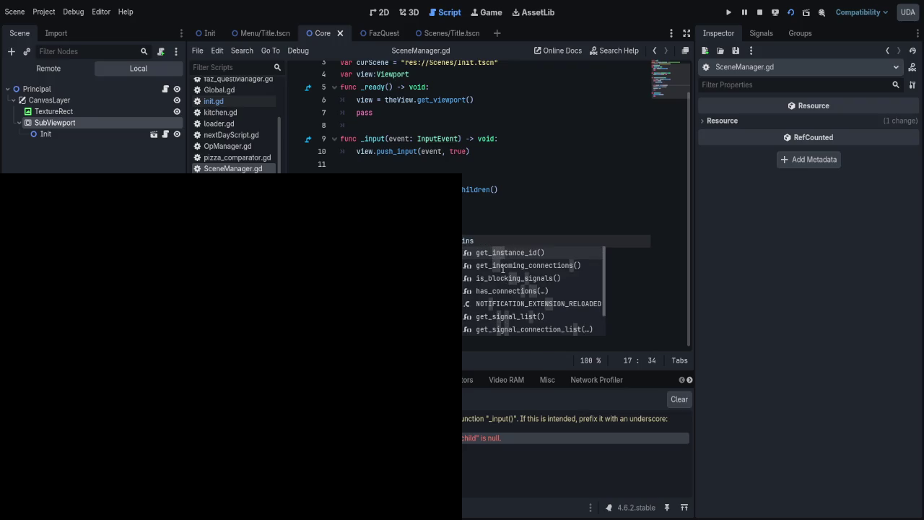
{"action": "type", "text": "tantiate("}
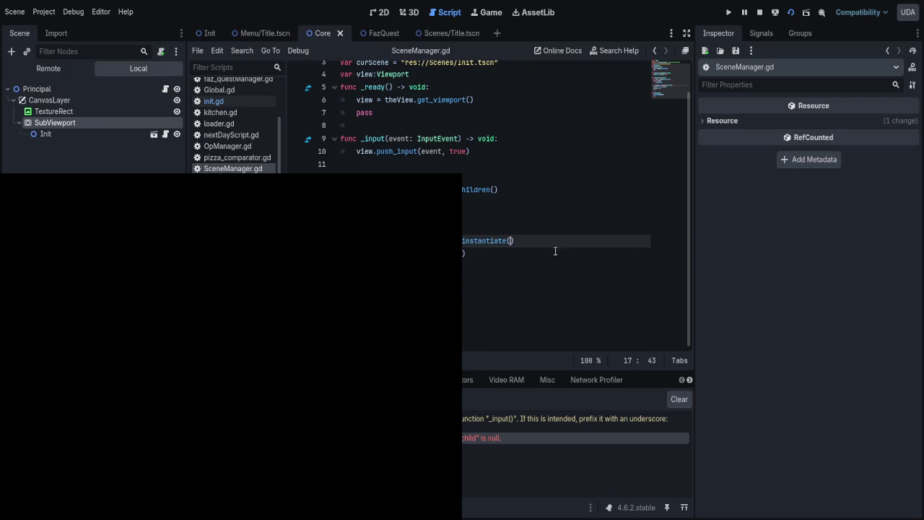
- Restart the game with F5 to confirm it reaches the FAZ-QUEST title
{"action": "left_click", "coordinate": [759, 12]}
{"action": "key", "text": "F5"}
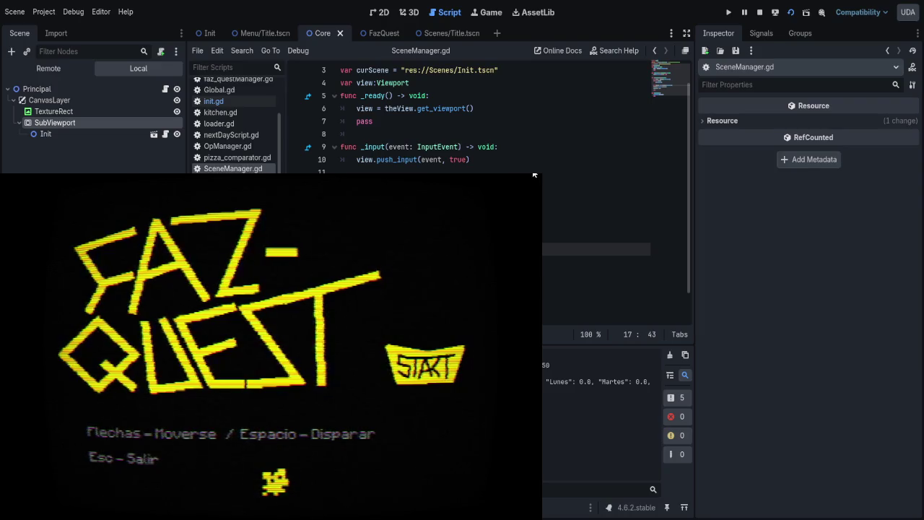
{"action": "key", "text": "Escape"}
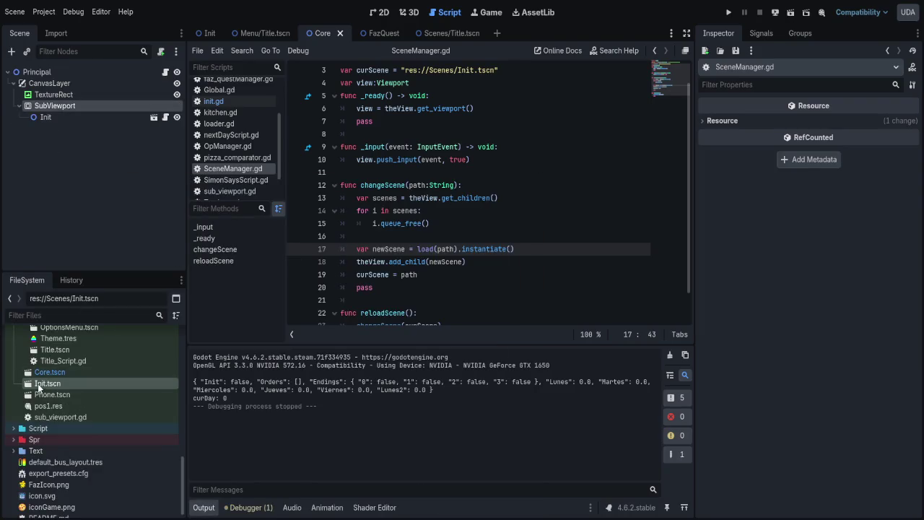
- Add a new Button node under CanvasLayer in the Core scene
{"action": "scroll", "coordinate": [82, 412], "scroll_direction": "up", "scroll_amount": 5}
{"action": "scroll", "coordinate": [82, 413], "scroll_direction": "down", "scroll_amount": 2}
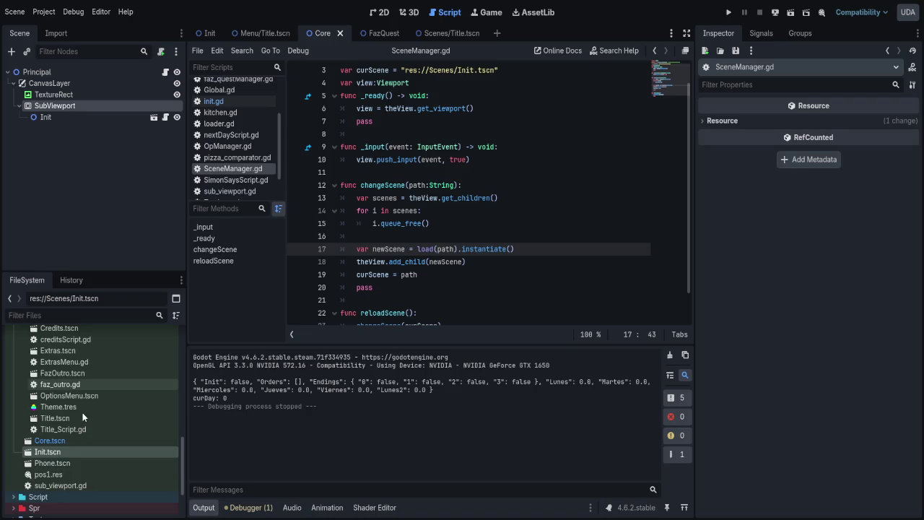
{"action": "left_click", "coordinate": [45, 85]}
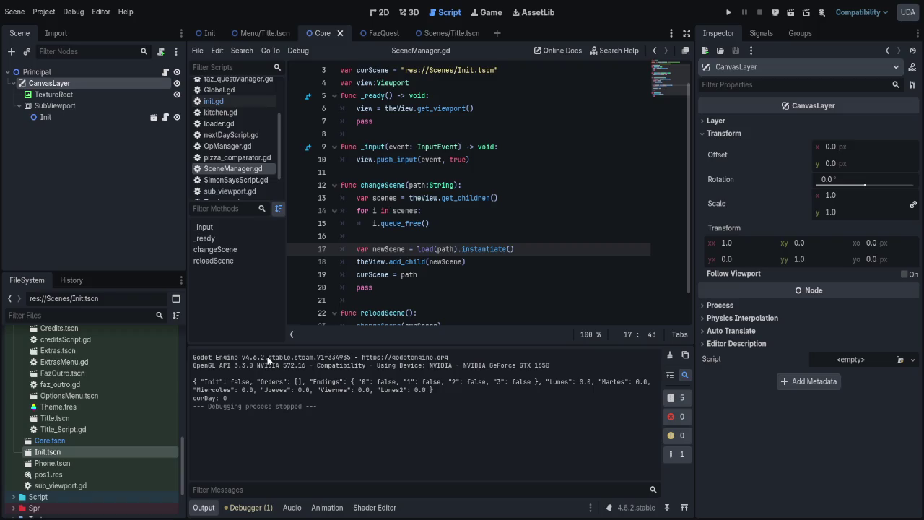
{"action": "key", "text": "ctrl+a"}
{"action": "key", "text": "Return"}
- Label the new button IZQUIERDA, move it toward the bottom-left, and make it taller
{"action": "left_click", "coordinate": [777, 152]}
{"action": "type", "text": "IZQUIERDA"}
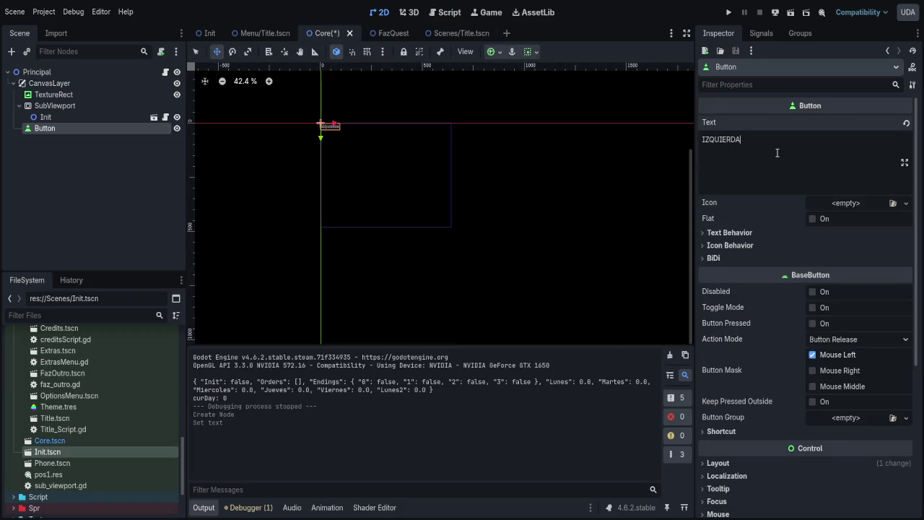
{"action": "scroll", "coordinate": [228, 155], "scroll_direction": "up", "scroll_amount": 3}
{"action": "mouse_move", "coordinate": [411, 161]}
{"action": "left_mouse_down"}
{"action": "mouse_move", "coordinate": [366, 327]}
{"action": "mouse_move", "coordinate": [413, 317]}
{"action": "left_mouse_up"}
{"action": "scroll", "coordinate": [415, 318], "scroll_direction": "up", "scroll_amount": 6}
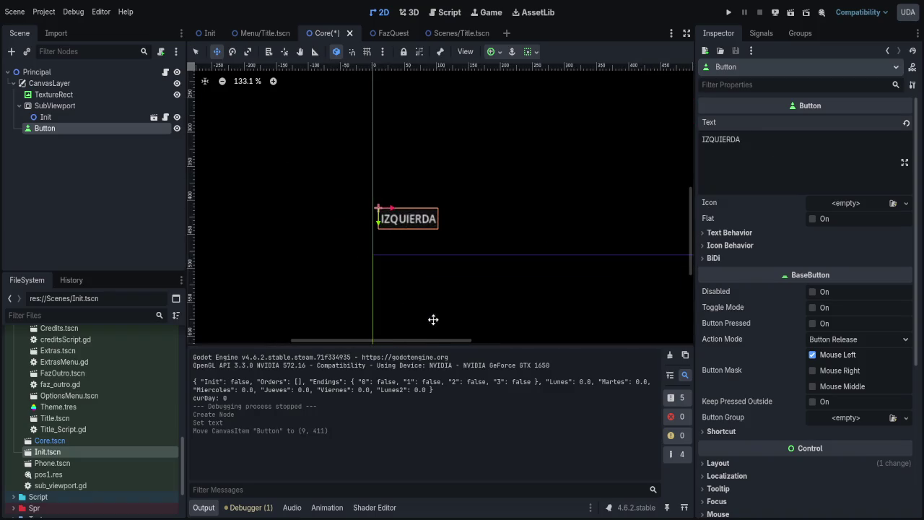
{"action": "left_click", "coordinate": [195, 52]}
{"action": "mouse_move", "coordinate": [407, 208]}
{"action": "left_mouse_down"}
{"action": "mouse_move", "coordinate": [407, 179]}
{"action": "mouse_move", "coordinate": [414, 213]}
{"action": "left_mouse_up"}
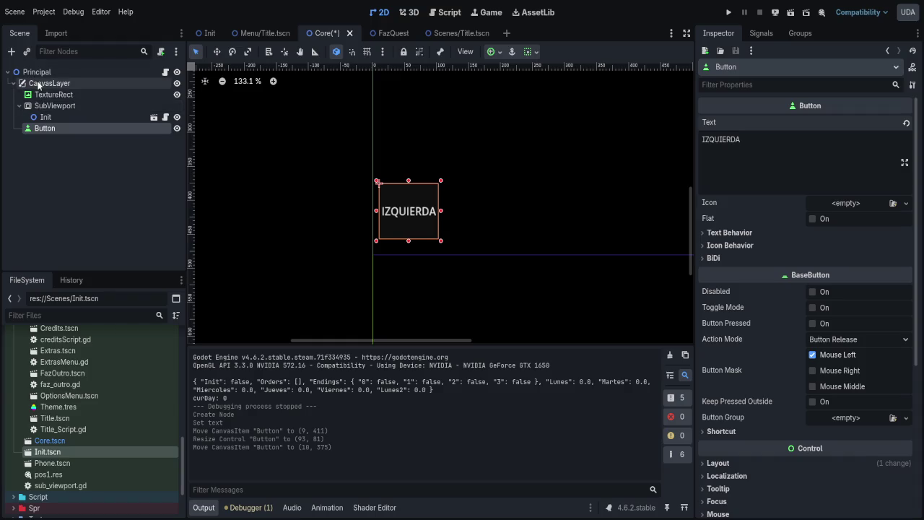
- Add a PanelContainer under CanvasLayer and nest the IZQUIERDA button inside it
{"action": "left_click", "coordinate": [43, 84]}
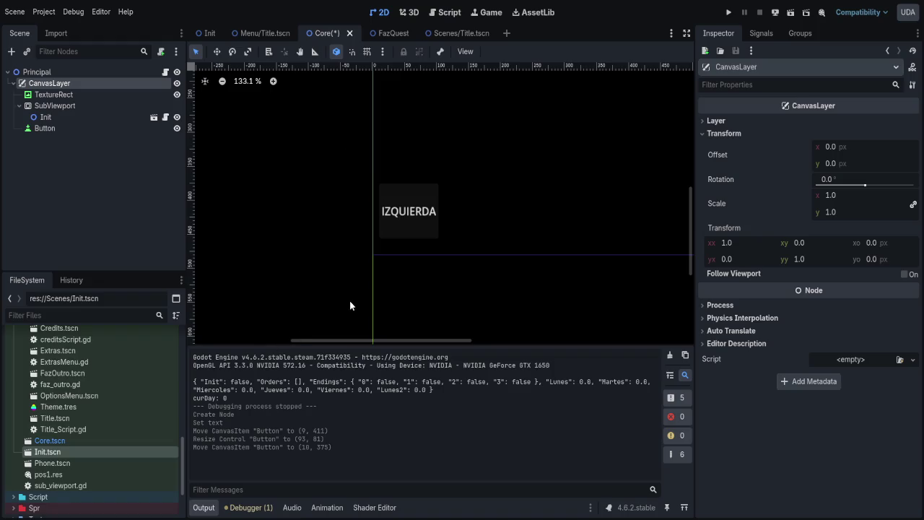
{"action": "left_click_drag", "start_coordinate": [50, 127], "coordinate": [48, 140]}
{"action": "left_click", "coordinate": [48, 128]}
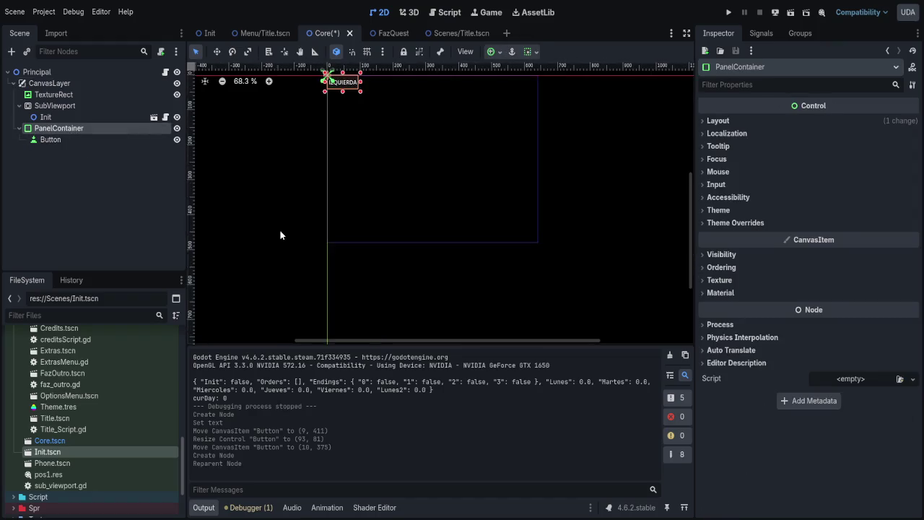
- Move the Button back out and delete the empty trial PanelContainer
{"action": "scroll", "coordinate": [296, 153], "scroll_direction": "down", "scroll_amount": 3}
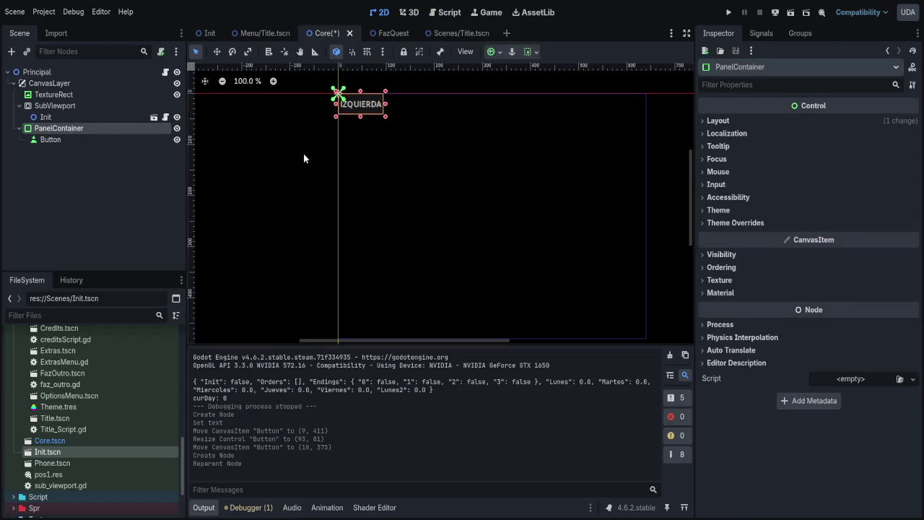
{"action": "left_click", "coordinate": [50, 140]}
{"action": "left_click", "coordinate": [49, 128]}
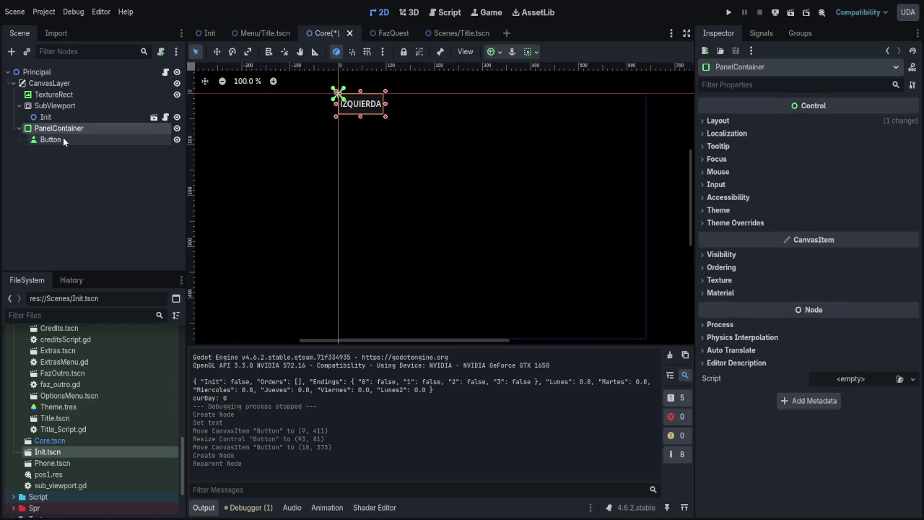
{"action": "key", "text": "Delete"}
{"action": "key", "text": "ctrl+z"}
{"action": "left_click_drag", "start_coordinate": [44, 141], "coordinate": [41, 128]}
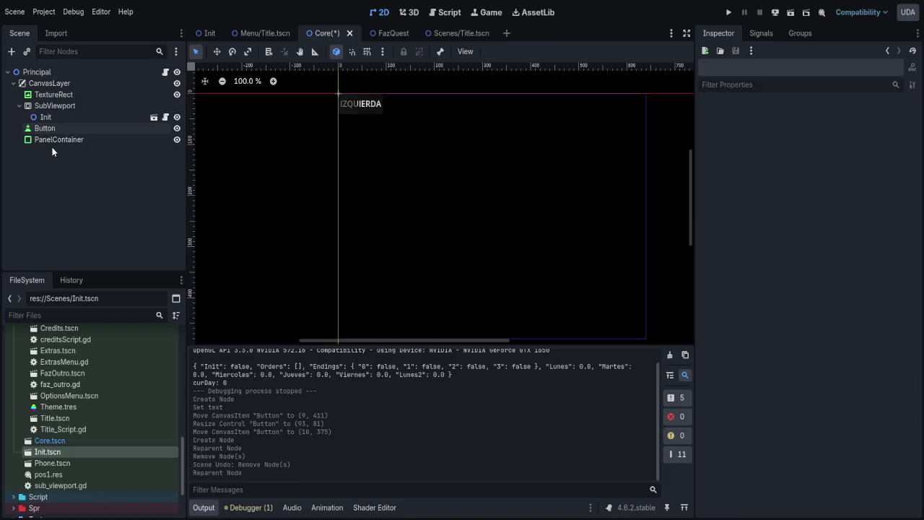
{"action": "left_click", "coordinate": [54, 140]}
{"action": "key", "text": "Delete"}
- Try wrapping the Button in a plain Container, then undo it
{"action": "left_click", "coordinate": [49, 84]}
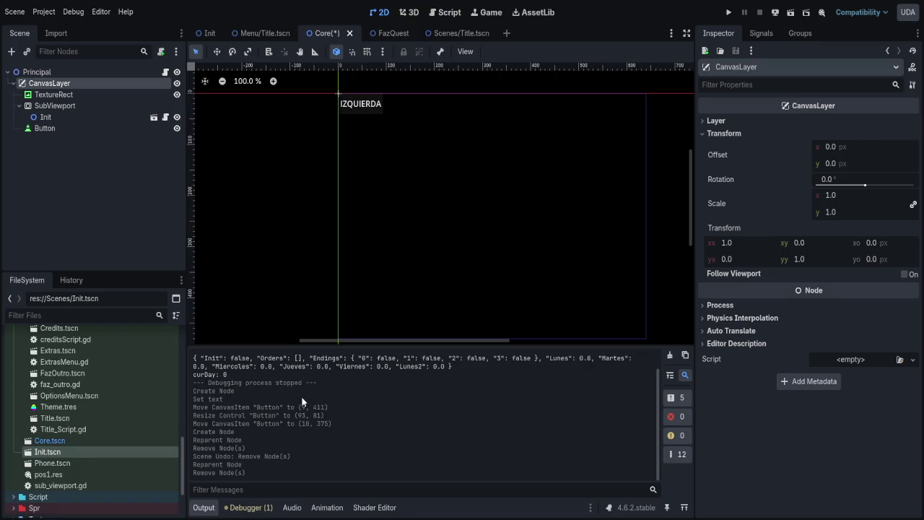
{"action": "key", "text": "ctrl+a"}
{"action": "left_click_drag", "start_coordinate": [64, 129], "coordinate": [65, 140]}
{"action": "key", "text": "ctrl+z"}
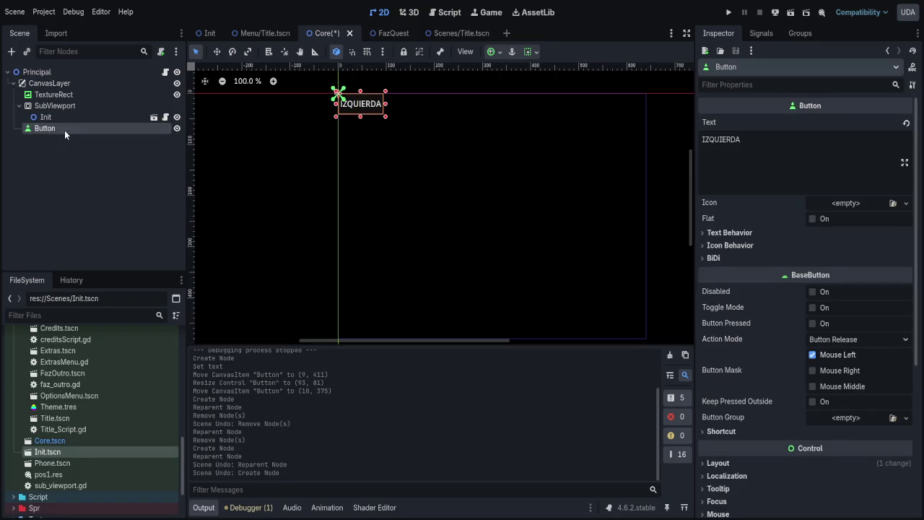
{"action": "key", "text": "ctrl+z"}
- Add a PanelContainer with an HBoxContainer child and nest the IZQUIERDA Button in the HBoxContainer
{"action": "left_click", "coordinate": [49, 84]}
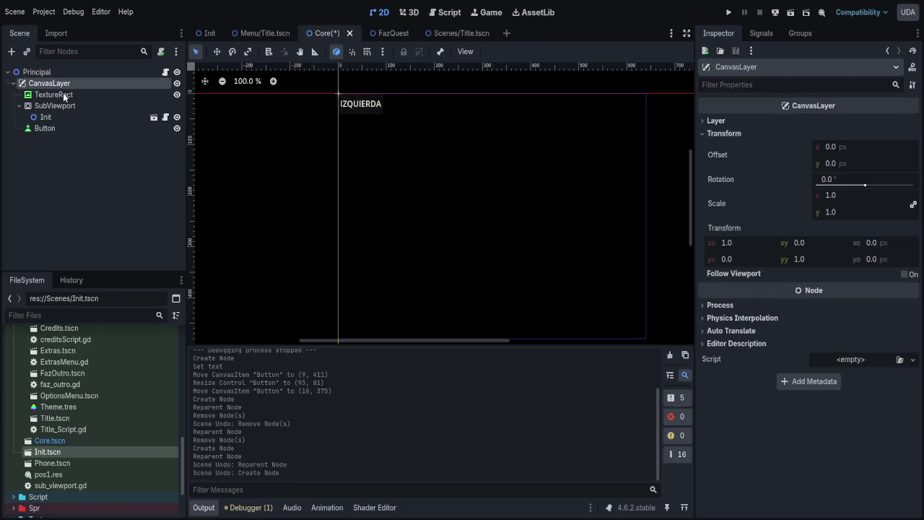
{"action": "key", "text": "ctrl+a"}
{"action": "key", "text": "Return"}
{"action": "left_click_drag", "start_coordinate": [45, 128], "coordinate": [50, 139]}
{"action": "left_click", "coordinate": [43, 129]}
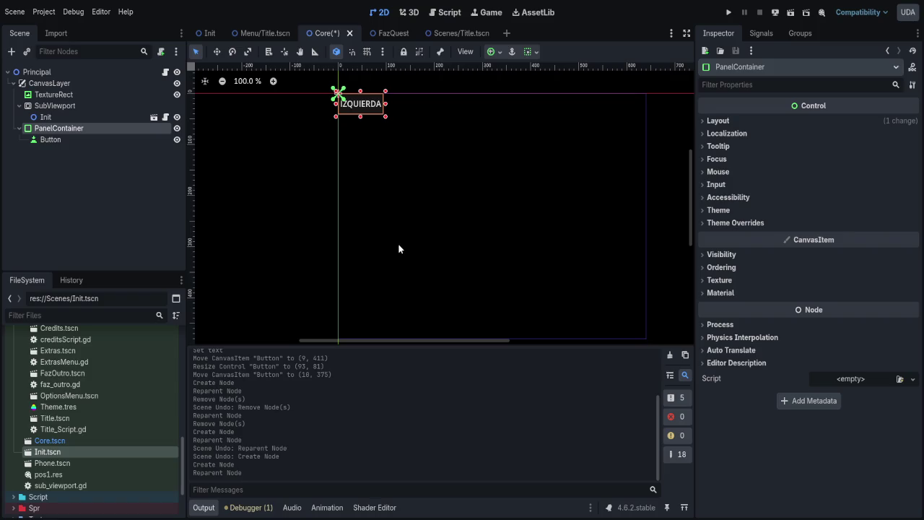
{"action": "key", "text": "ctrl+a"}
{"action": "key", "text": "Return"}
{"action": "left_click_drag", "start_coordinate": [43, 152], "coordinate": [42, 150]}
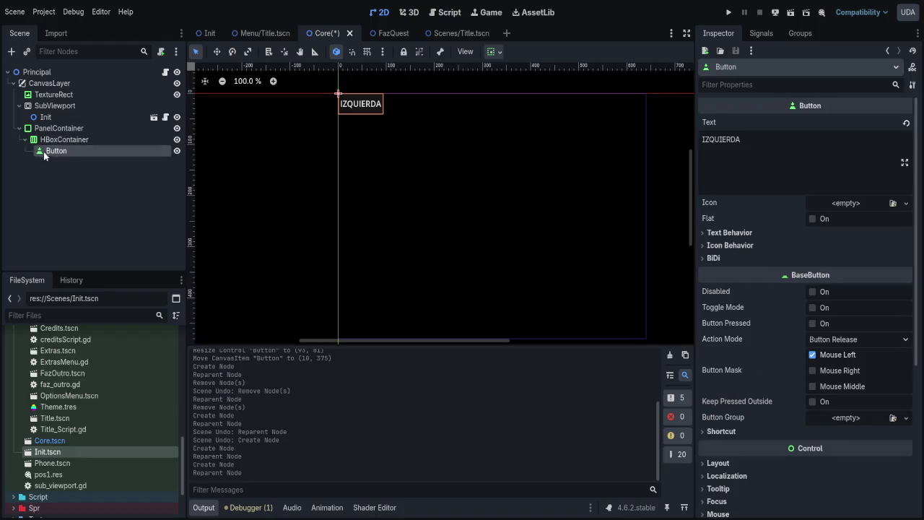
- Paste a copy of the button into the HBoxContainer and label it DERECHA
{"action": "key", "text": "Up"}
{"action": "key", "text": "Up"}
{"action": "key", "text": "ctrl+v"}
{"action": "key", "text": "ctrl+z"}
{"action": "left_click", "coordinate": [64, 139]}
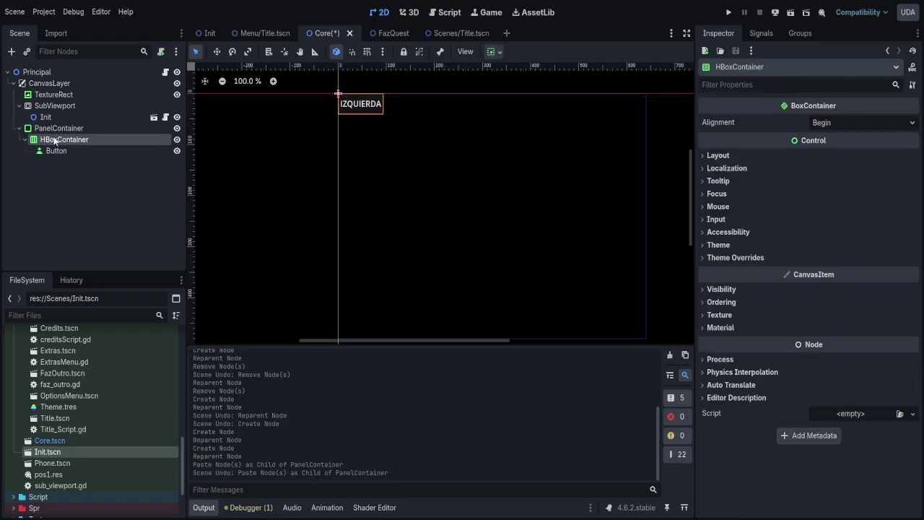
{"action": "key", "text": "ctrl+v"}
{"action": "double_click", "coordinate": [829, 165]}
{"action": "type", "text": "Derecha"}
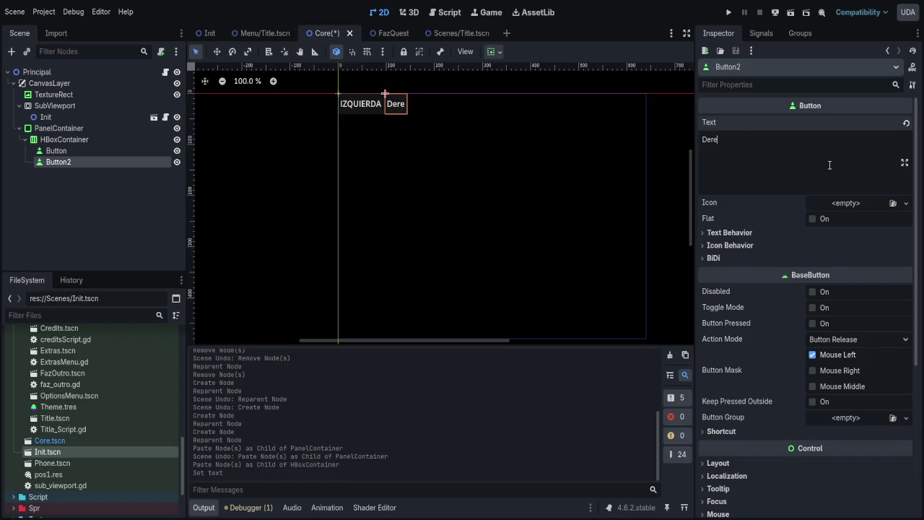
{"action": "key", "text": "ctrl+a"}
{"action": "type", "text": "DERECHA"}
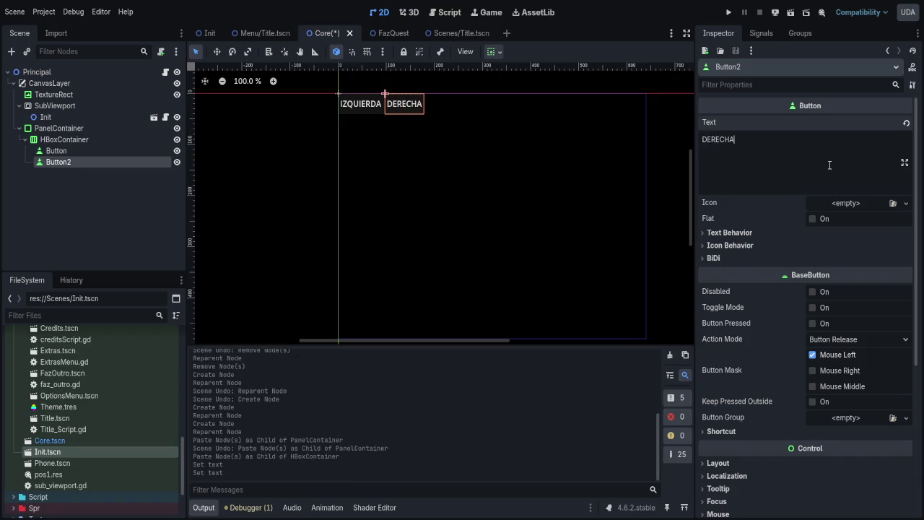
- Stretch the PanelContainer taller to fit the two buttons
{"action": "left_click", "coordinate": [56, 150]}
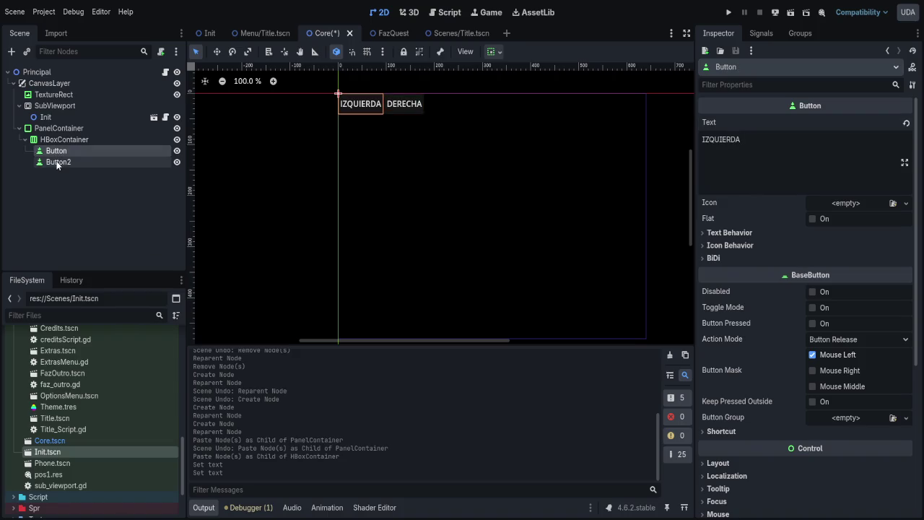
{"action": "left_click", "coordinate": [58, 141]}
{"action": "left_click", "coordinate": [58, 128]}
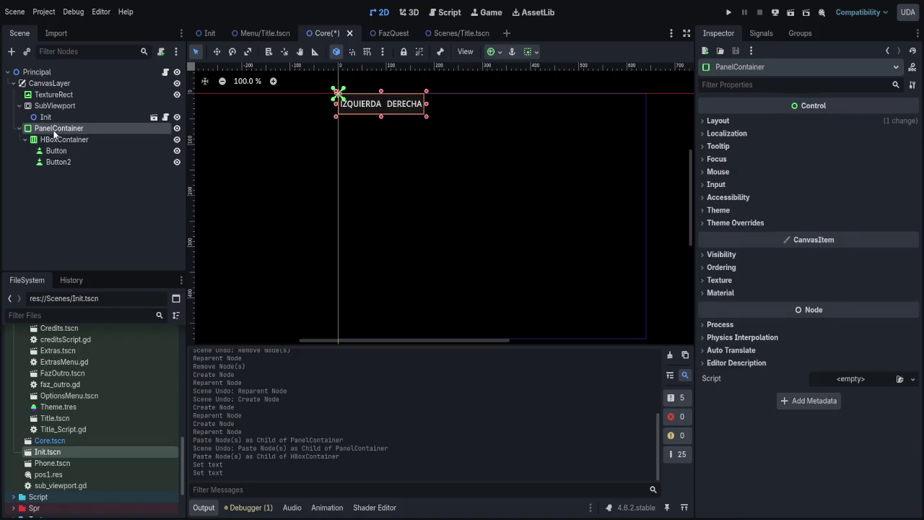
{"action": "mouse_move", "coordinate": [381, 113]}
{"action": "left_mouse_down"}
{"action": "mouse_move", "coordinate": [381, 150]}
{"action": "mouse_move", "coordinate": [392, 136]}
{"action": "mouse_move", "coordinate": [388, 310]}
{"action": "left_mouse_up"}
{"action": "left_click", "coordinate": [217, 53]}
{"action": "scroll", "coordinate": [374, 226], "scroll_direction": "down", "scroll_amount": 1}
{"action": "scroll", "coordinate": [388, 332], "scroll_direction": "up", "scroll_amount": 3}
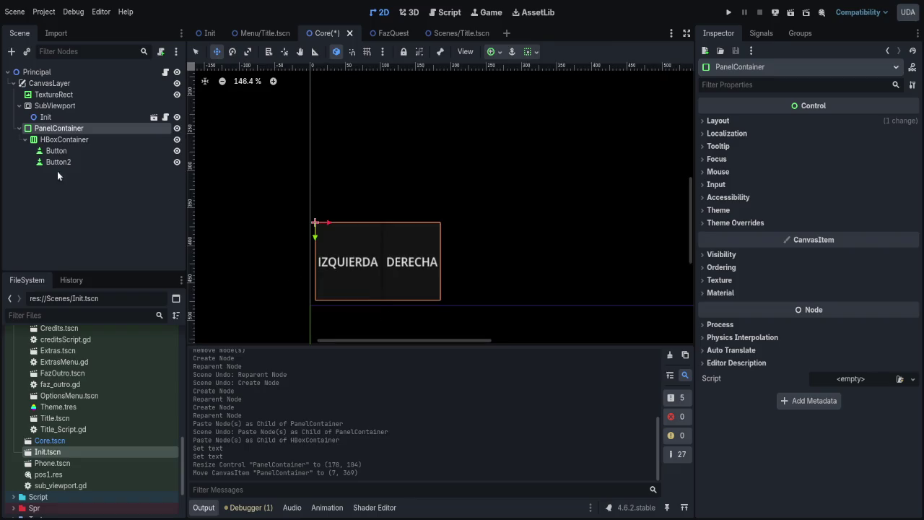
- Give the DERECHA button a custom minimum width of 93 px and save the Core scene
{"action": "left_click", "coordinate": [57, 150]}
{"action": "scroll", "coordinate": [774, 292], "scroll_direction": "down", "scroll_amount": 5}
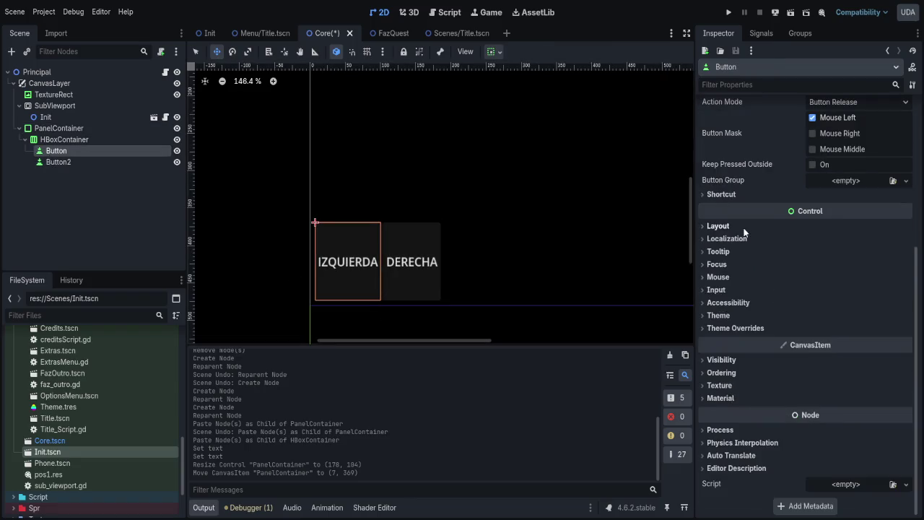
{"action": "left_click", "coordinate": [721, 226]}
{"action": "left_click", "coordinate": [794, 340]}
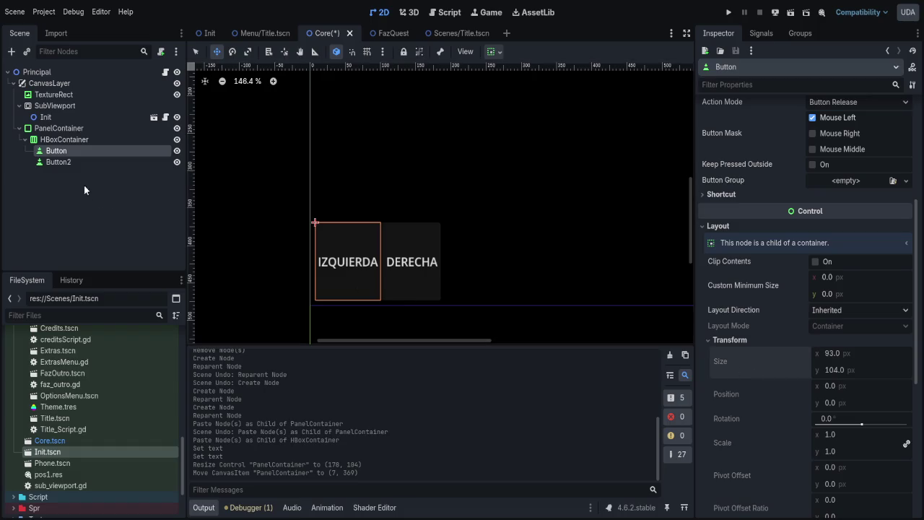
{"action": "left_click", "coordinate": [58, 162]}
{"action": "left_click", "coordinate": [718, 462]}
{"action": "scroll", "coordinate": [889, 326], "scroll_direction": "down", "scroll_amount": 3}
{"action": "left_click", "coordinate": [862, 306]}
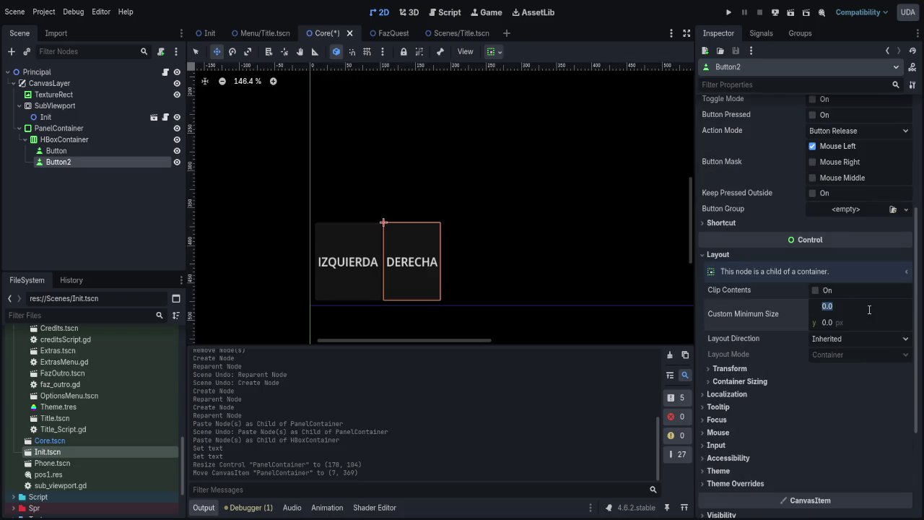
{"action": "type", "text": "93"}
{"action": "key", "text": "Return"}
{"action": "key", "text": "ctrl+s"}
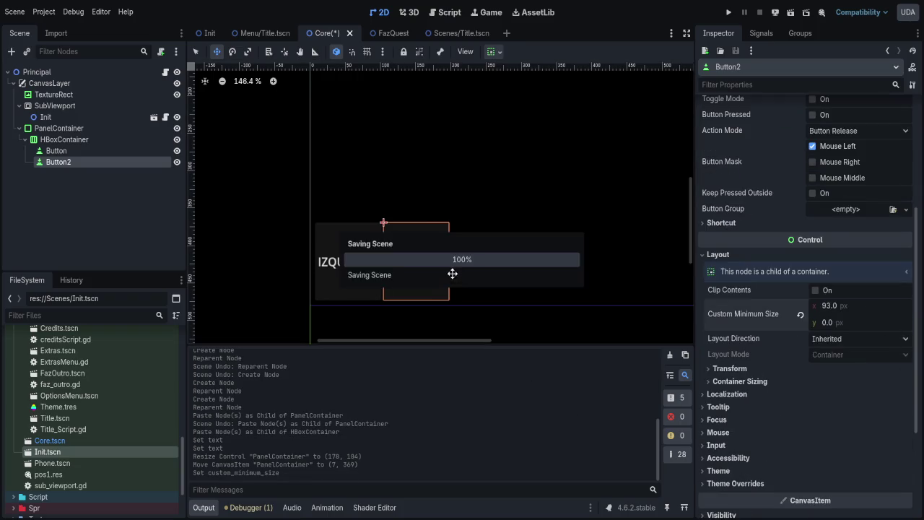
{"action": "scroll", "coordinate": [458, 194], "scroll_direction": "down", "scroll_amount": 5}
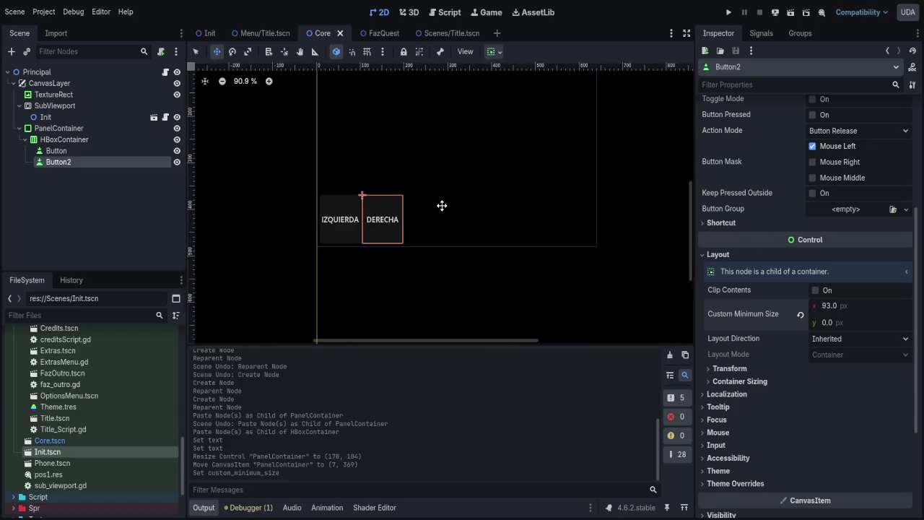
- Duplicate the PanelContainer with its buttons under CanvasLayer as PanelContainer2
{"action": "left_click", "coordinate": [408, 234]}
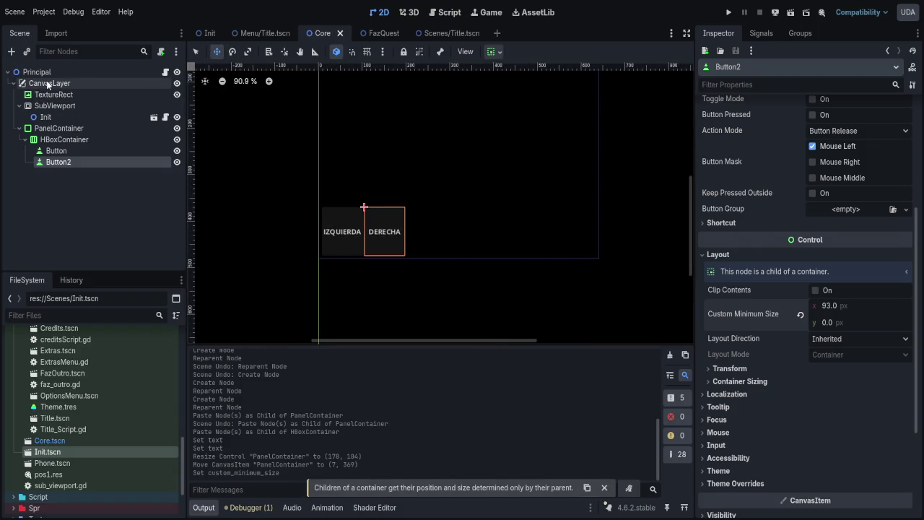
{"action": "left_click", "coordinate": [62, 149]}
{"action": "left_click", "coordinate": [60, 161]}
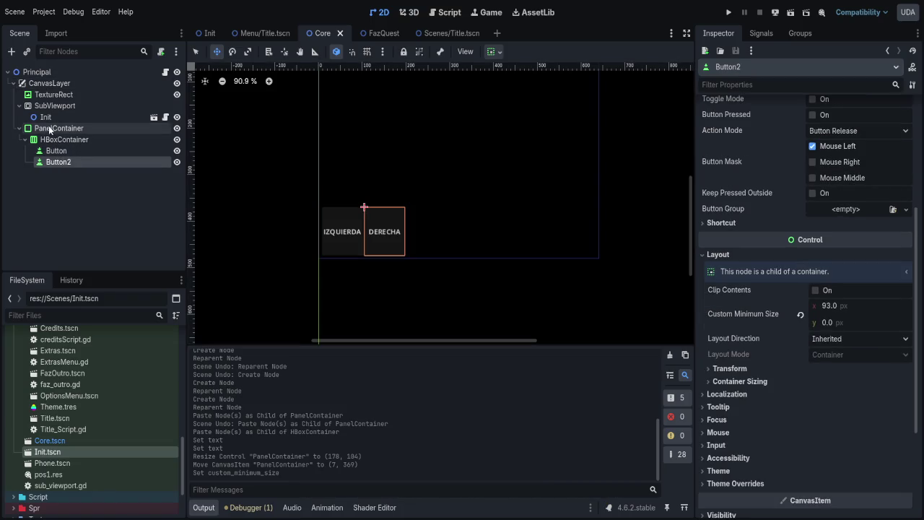
{"action": "left_click", "coordinate": [56, 150]}
{"action": "left_click", "coordinate": [58, 128]}
{"action": "key", "text": "ctrl+c"}
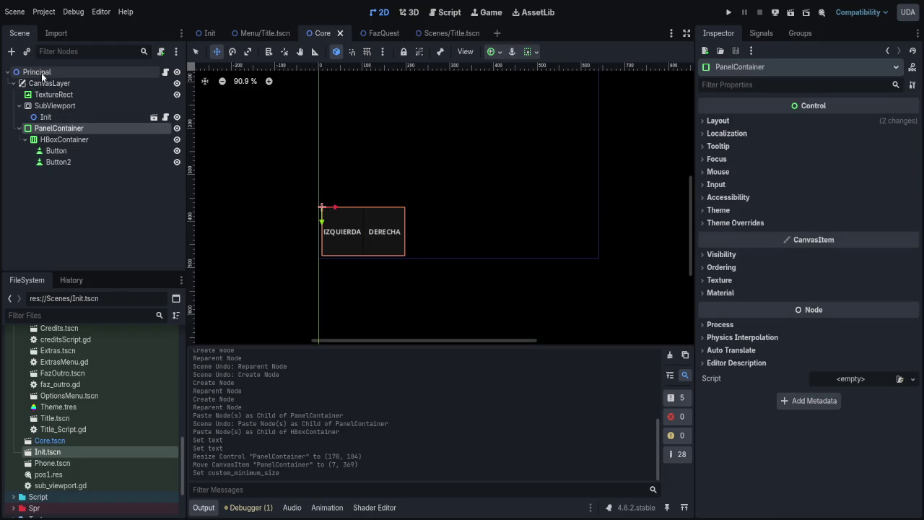
{"action": "left_click", "coordinate": [48, 83]}
{"action": "key", "text": "ctrl+v"}
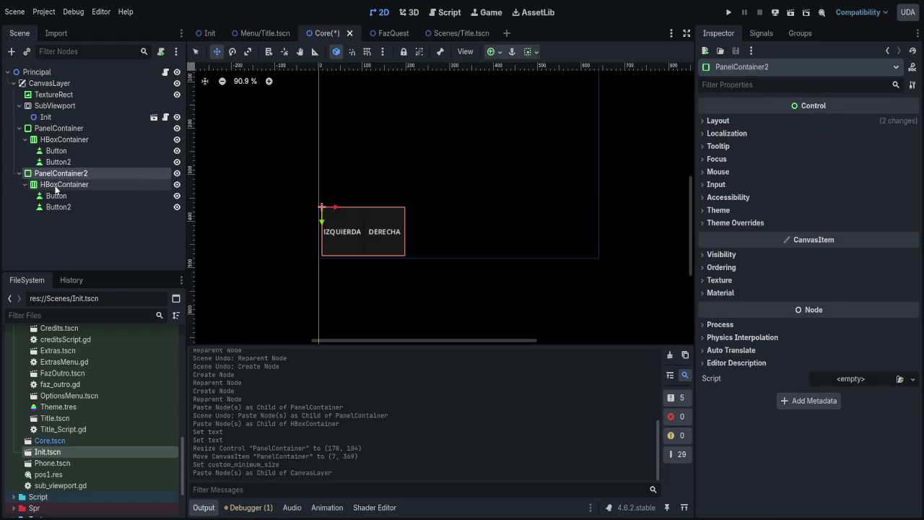
- Strip PanelContainer2 down to a single Button, removing its HBoxContainer
{"action": "left_click", "coordinate": [56, 196]}
{"action": "left_click", "coordinate": [62, 188]}
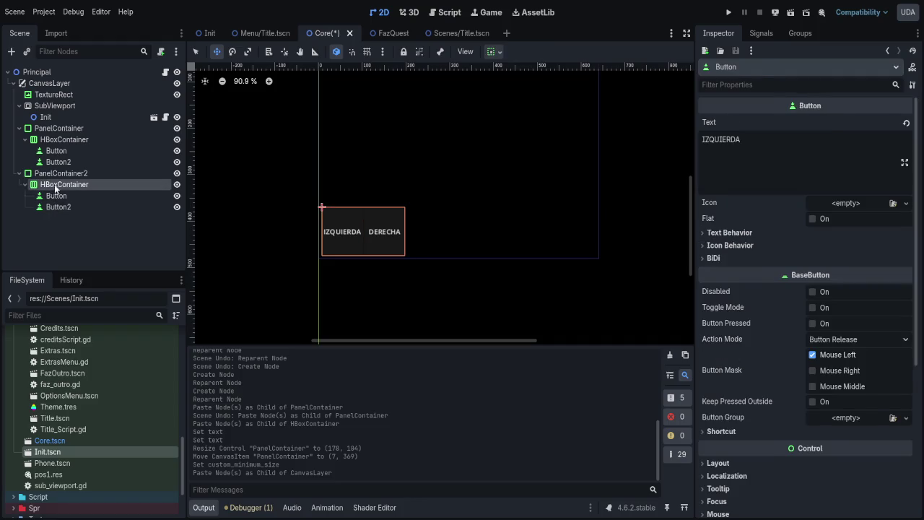
{"action": "left_click_drag", "start_coordinate": [60, 193], "coordinate": [55, 187]}
{"action": "left_click", "coordinate": [55, 185]}
{"action": "key", "text": "Delete"}
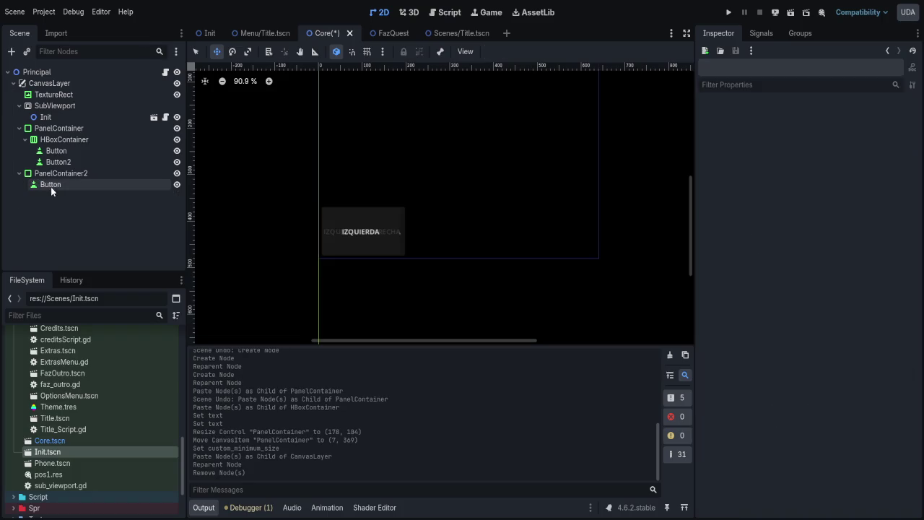
- Change the remaining button's label to Disparar
{"action": "left_click", "coordinate": [51, 185]}
{"action": "type", "text": "Disparar"}
{"action": "key", "text": "Return"}
{"action": "key", "text": "ctrl+z"}
{"action": "double_click", "coordinate": [791, 152]}
{"action": "type", "text": "Disparar"}
{"action": "key", "text": "Return"}
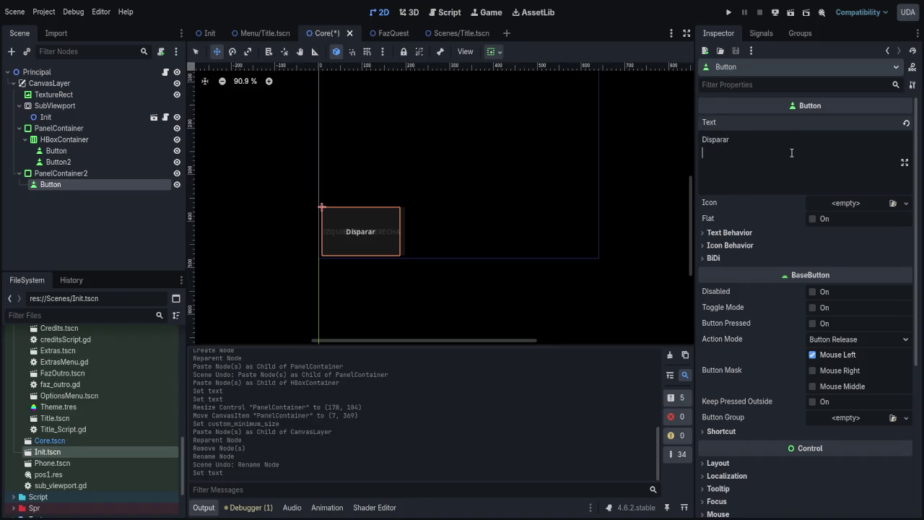
{"action": "left_click", "coordinate": [327, 151]}
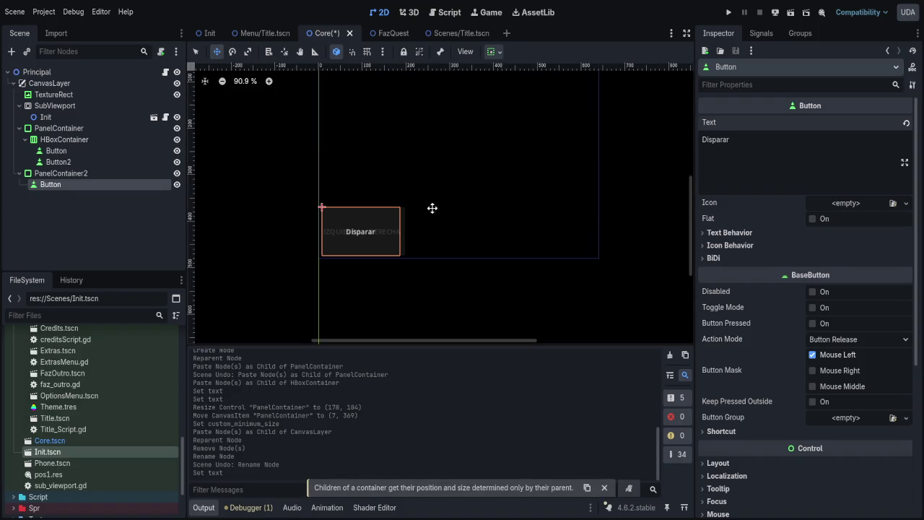
- Move the Disparar panel right of the other buttons, to about (453, 369), and run the scene
{"action": "left_click", "coordinate": [46, 173]}
{"action": "left_click_drag", "start_coordinate": [303, 181], "coordinate": [501, 181]}
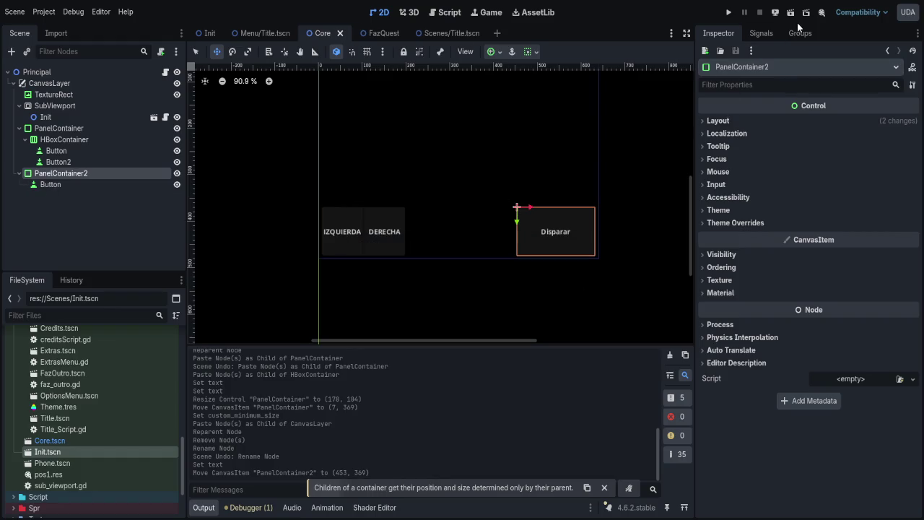
{"action": "left_click", "coordinate": [791, 13]}
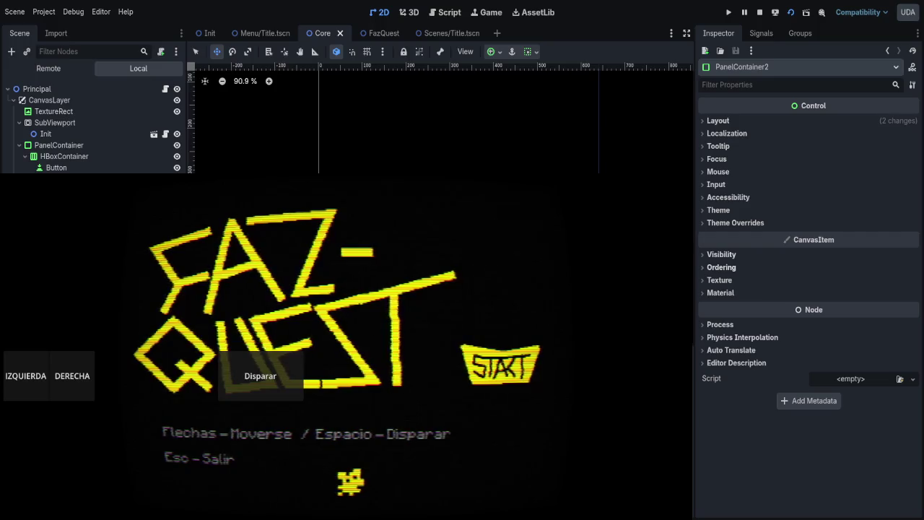
- Enlarge and close the test-run game window, then select the Disparar button's PanelContainer2
{"action": "left_click_drag", "start_coordinate": [687, 352], "coordinate": [898, 363]}
{"action": "key", "text": "Escape"}
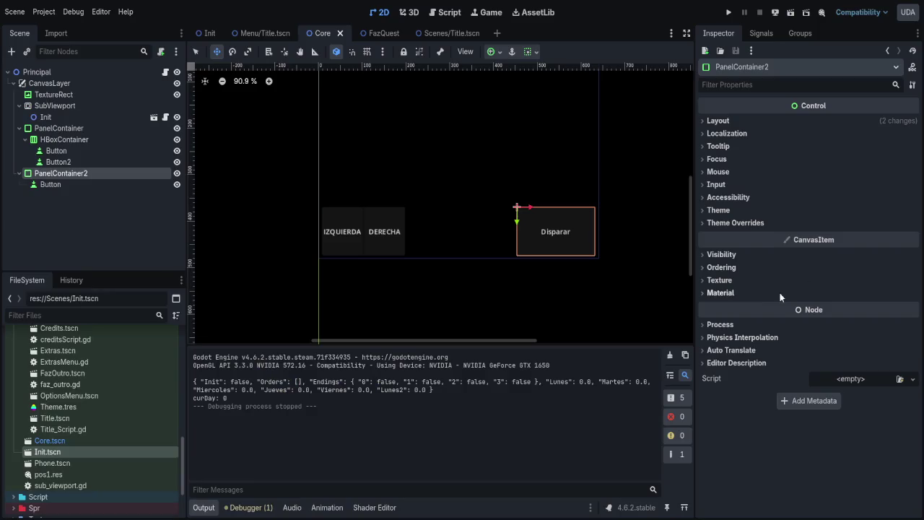
{"action": "left_click", "coordinate": [86, 185]}
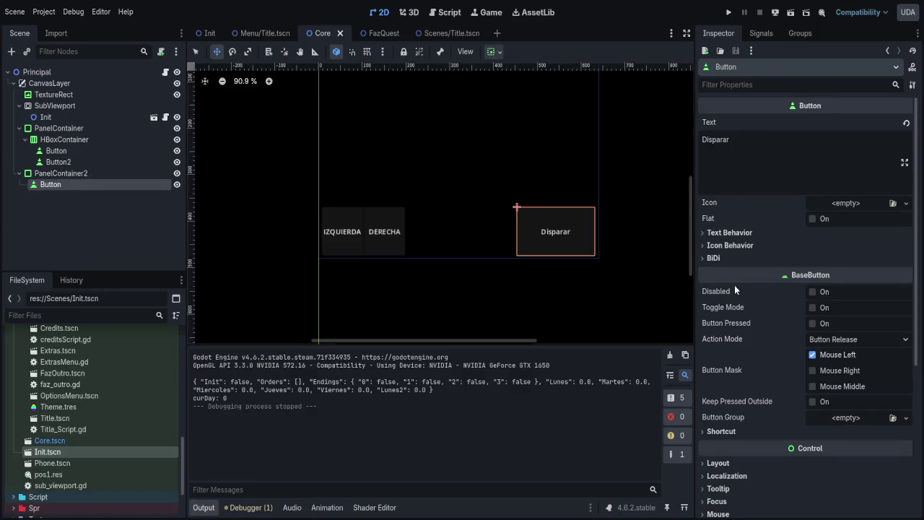
{"action": "left_click", "coordinate": [43, 173]}
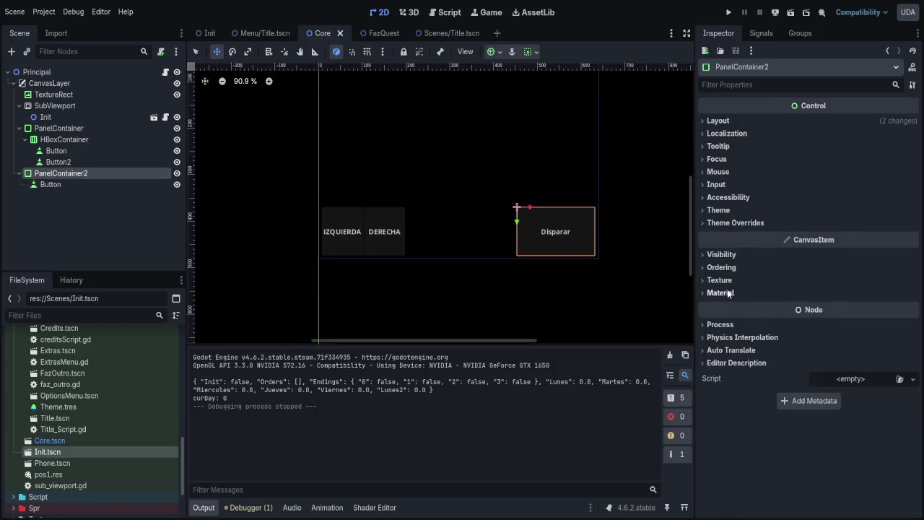
- Anchor PanelContainer2, holding the Disparar button, to the Bottom Right preset
{"action": "left_click", "coordinate": [721, 120]}
{"action": "left_click", "coordinate": [837, 242]}
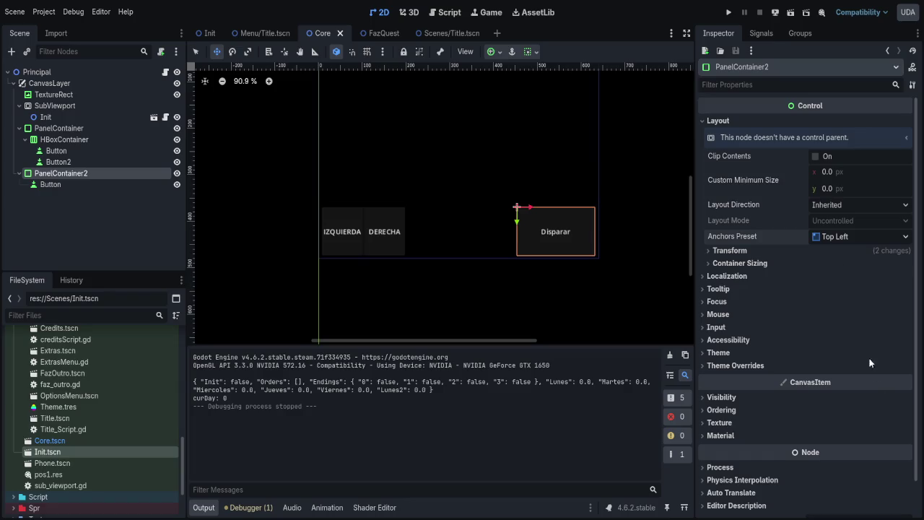
{"action": "left_click", "coordinate": [858, 308]}
- Anchor the IZQUIERDA/DERECHA PanelContainer to Bottom Left and test-run the scene
{"action": "left_click", "coordinate": [59, 128]}
{"action": "left_click", "coordinate": [728, 120]}
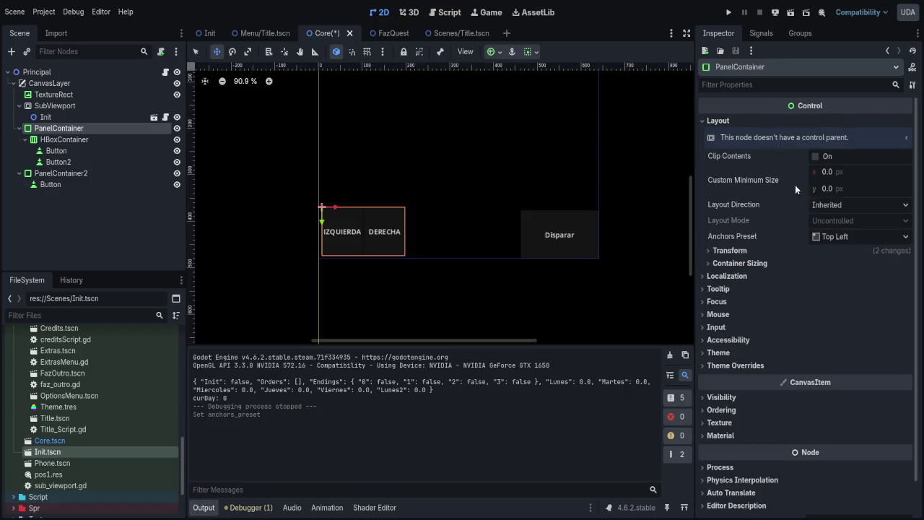
{"action": "left_click", "coordinate": [835, 238]}
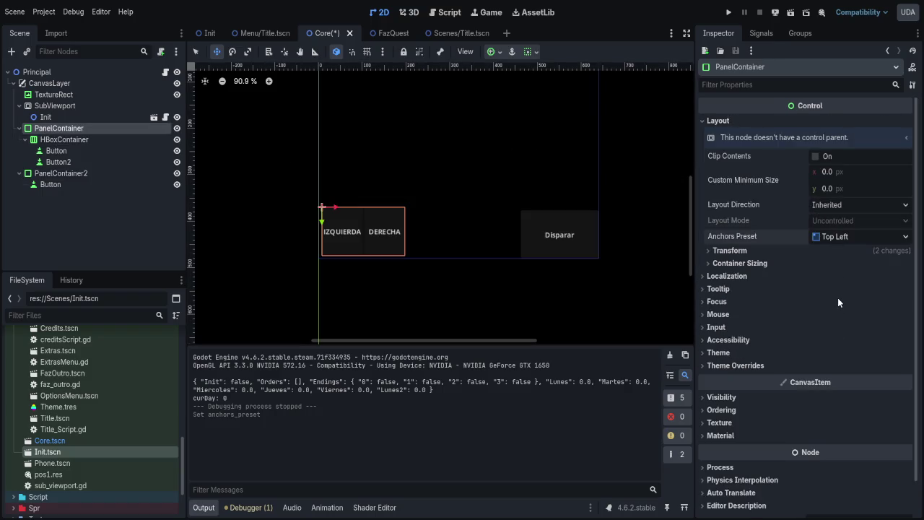
{"action": "left_click", "coordinate": [838, 319]}
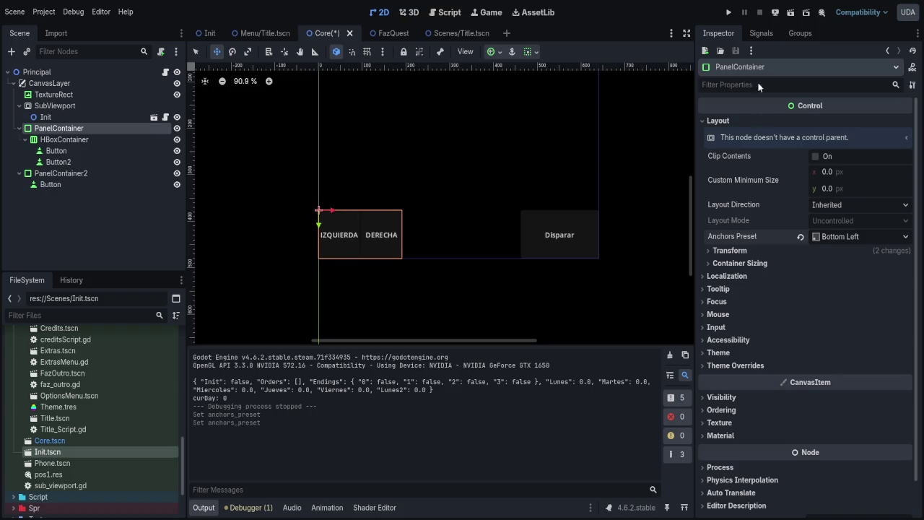
{"action": "key", "text": "F6"}
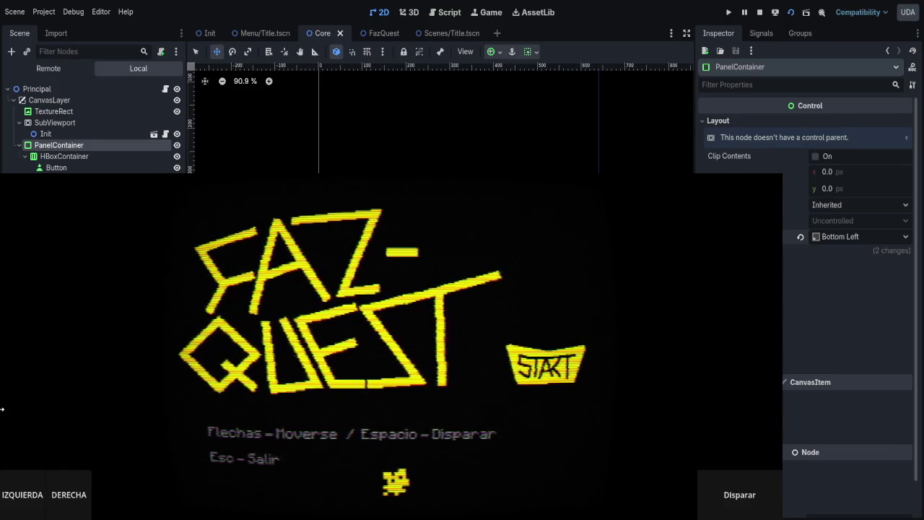
{"action": "key", "text": "Escape"}
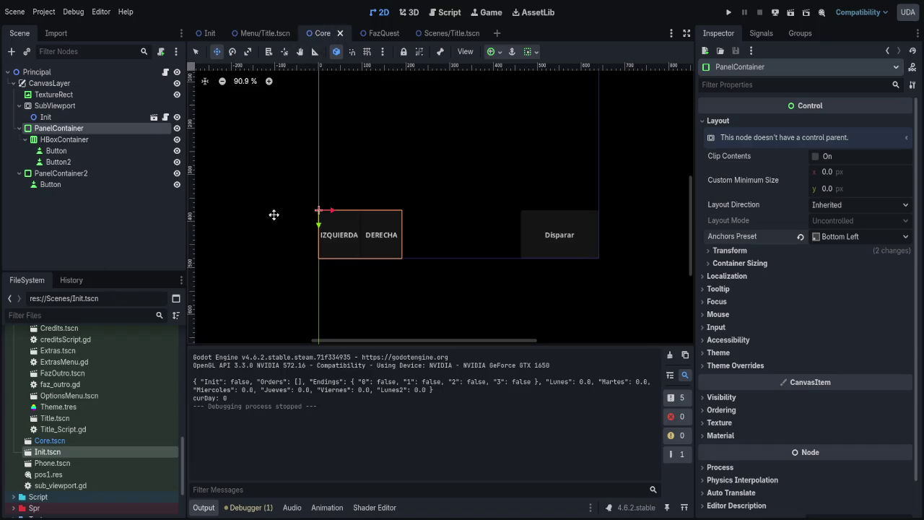
- Test-run and stop the Menu/Title scene, then view its Title_Script.gd code
{"action": "left_click", "coordinate": [382, 32]}
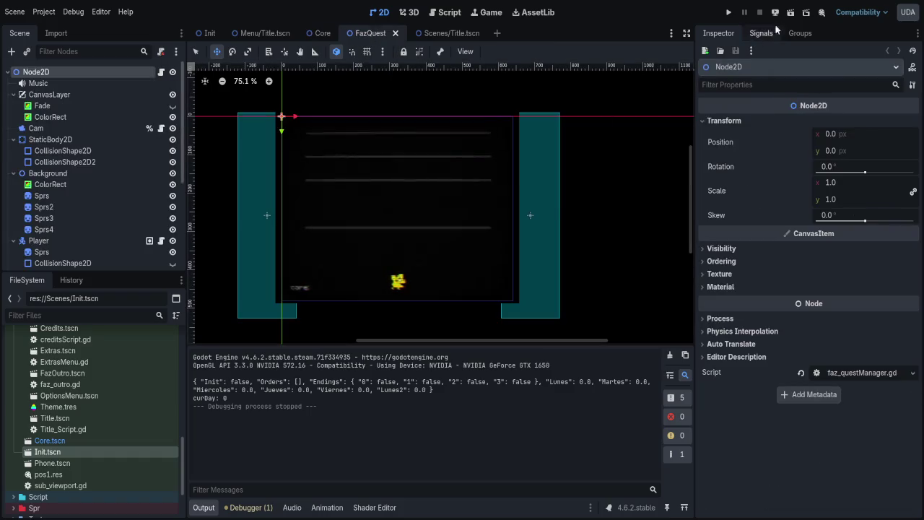
{"action": "left_click", "coordinate": [232, 37]}
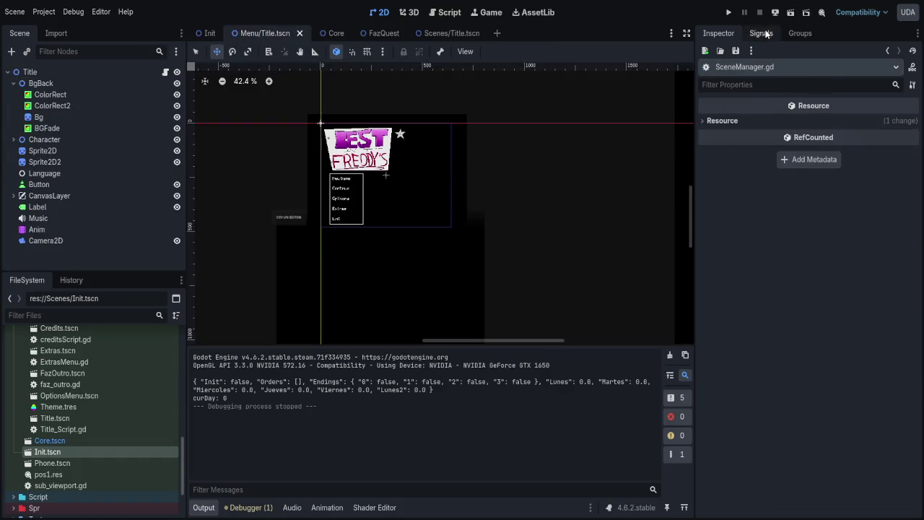
{"action": "left_click", "coordinate": [791, 15]}
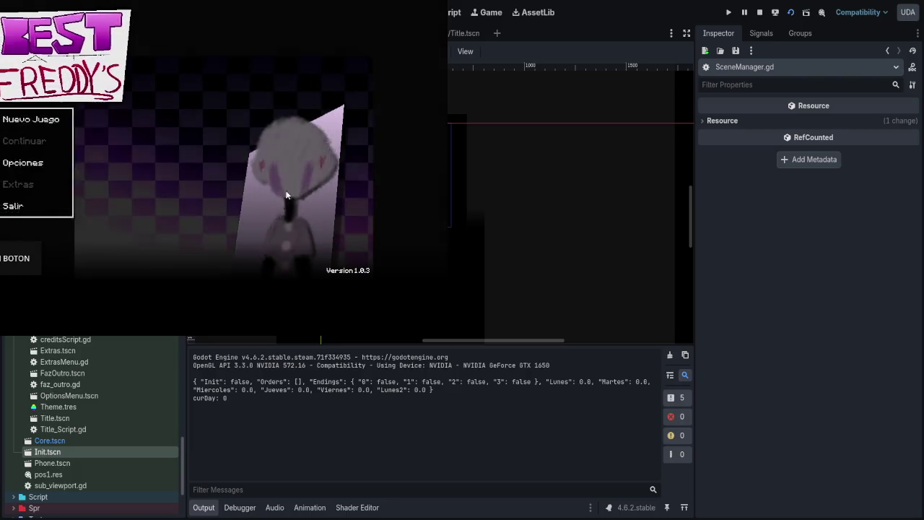
{"action": "left_click", "coordinate": [37, 206]}
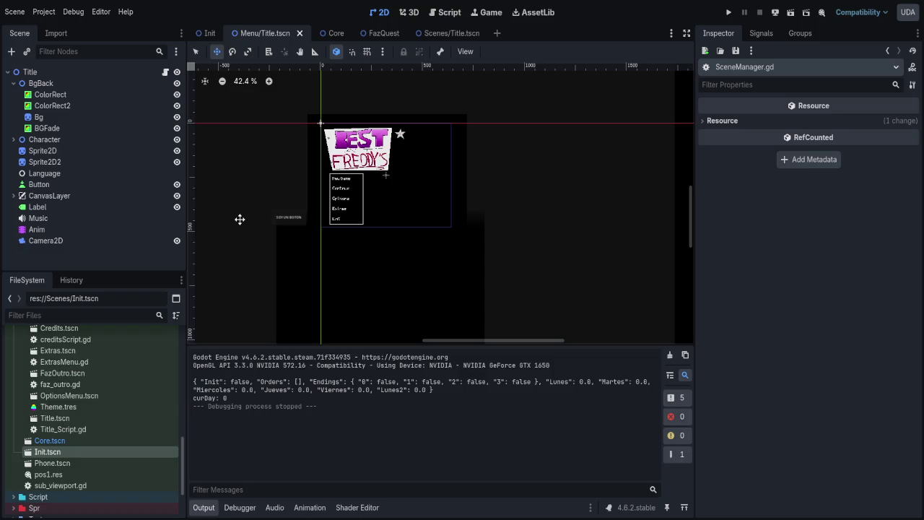
{"action": "left_click", "coordinate": [449, 12]}
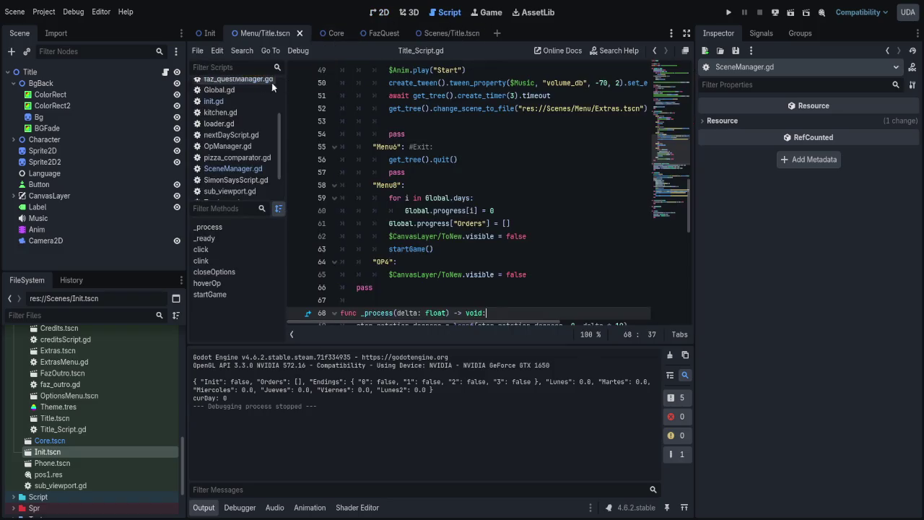
- In Global.gd, insert a checkScene() call as the first line of _ready()
{"action": "left_click", "coordinate": [248, 90]}
{"action": "scroll", "coordinate": [416, 204], "scroll_direction": "up", "scroll_amount": 20}
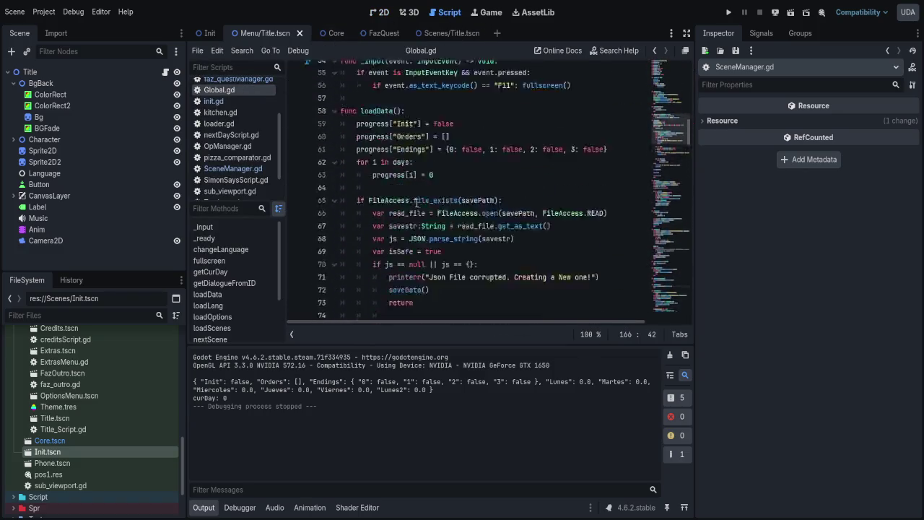
{"action": "scroll", "coordinate": [415, 203], "scroll_direction": "up", "scroll_amount": 5}
{"action": "left_click", "coordinate": [467, 210]}
{"action": "key", "text": "Return"}
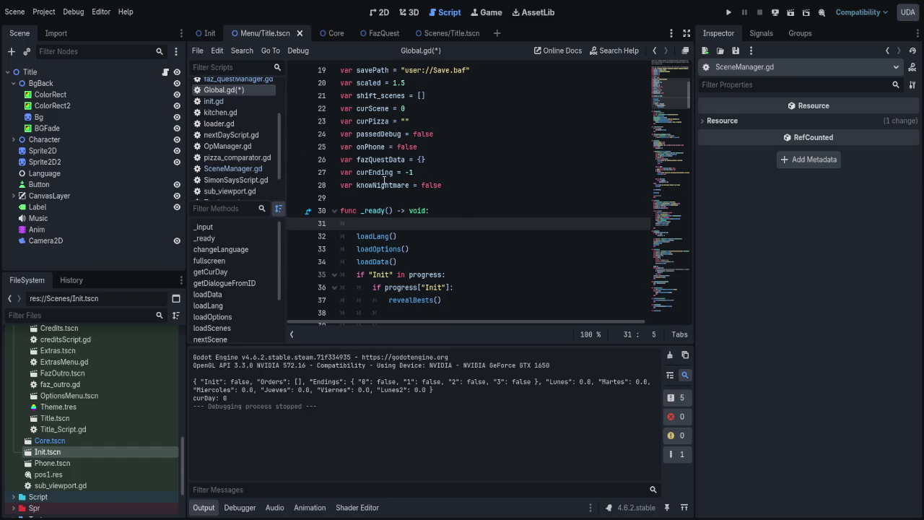
{"action": "key", "text": "Return"}
{"action": "key", "text": "Up"}
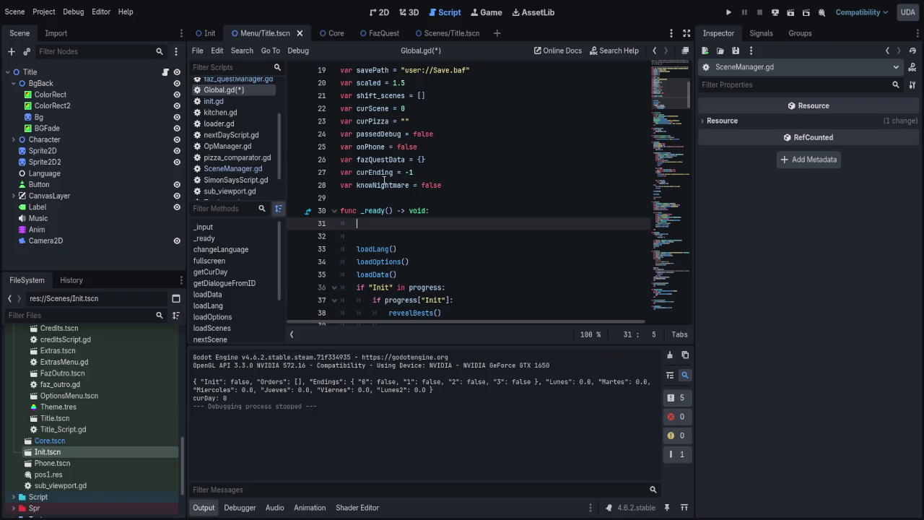
{"action": "type", "text": "Cur"}
{"action": "key", "text": "BackSpace"}
{"action": "key", "text": "BackSpace"}
{"action": "key", "text": "BackSpace"}
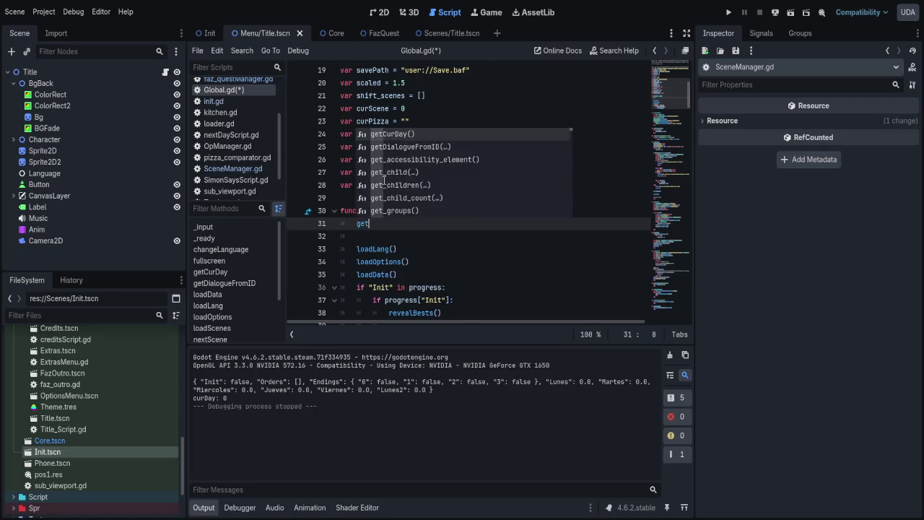
{"action": "type", "text": "k"}
{"action": "key", "text": "Return"}
- Add a blank line after the revealBests function for a new function
{"action": "scroll", "coordinate": [384, 181], "scroll_direction": "down", "scroll_amount": 7}
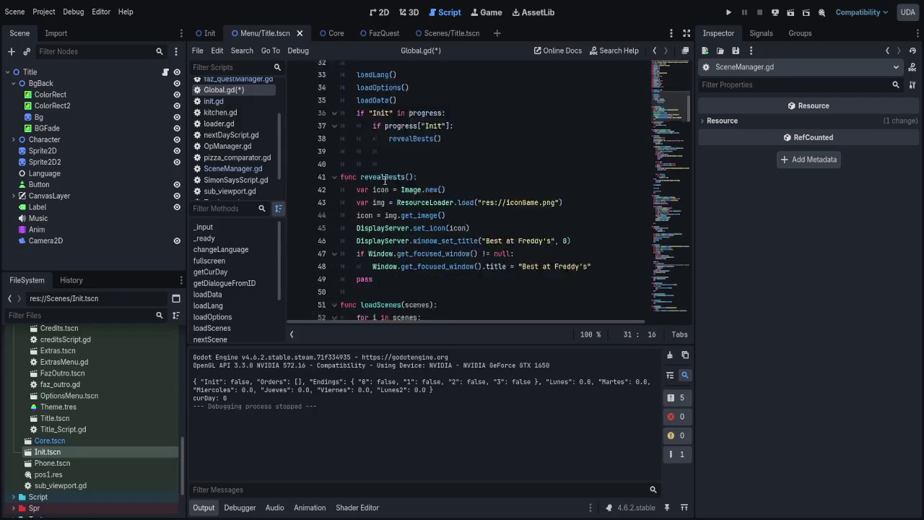
{"action": "left_click", "coordinate": [394, 189]}
{"action": "key", "text": "Return"}
{"action": "key", "text": "Return"}
- Define func checkScene(): with a placeholder pass body and save Global.gd
{"action": "type", "text": "func check"}
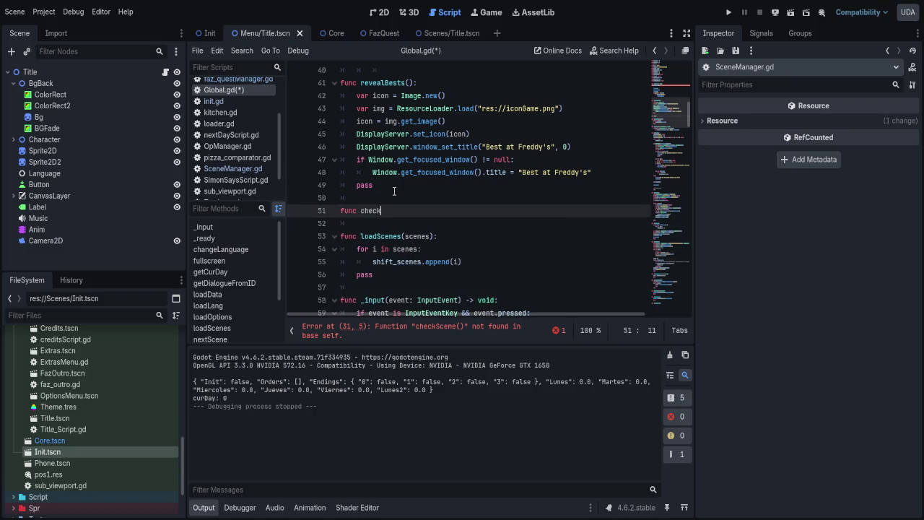
{"action": "type", "text": "):"}
{"action": "key", "text": "Return"}
{"action": "type", "text": "pass"}
{"action": "key", "text": "ctrl+s"}
- Add var scen = get_tree().current_scene inside checkScene and save
{"action": "key", "text": "Return"}
{"action": "key", "text": "BackSpace"}
{"action": "key", "text": "BackSpace"}
{"action": "key", "text": "BackSpace"}
{"action": "type", "text": "scene"}
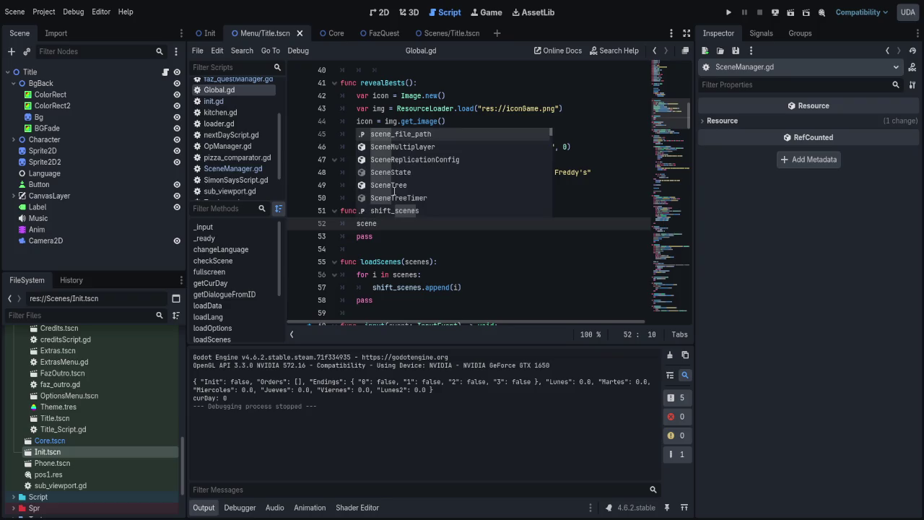
{"action": "key", "text": "BackSpace"}
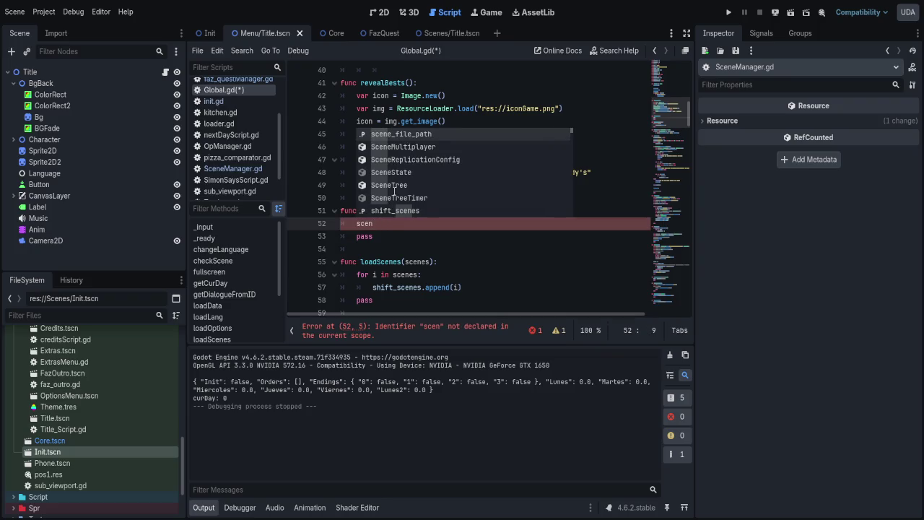
{"action": "type", "text": ":="}
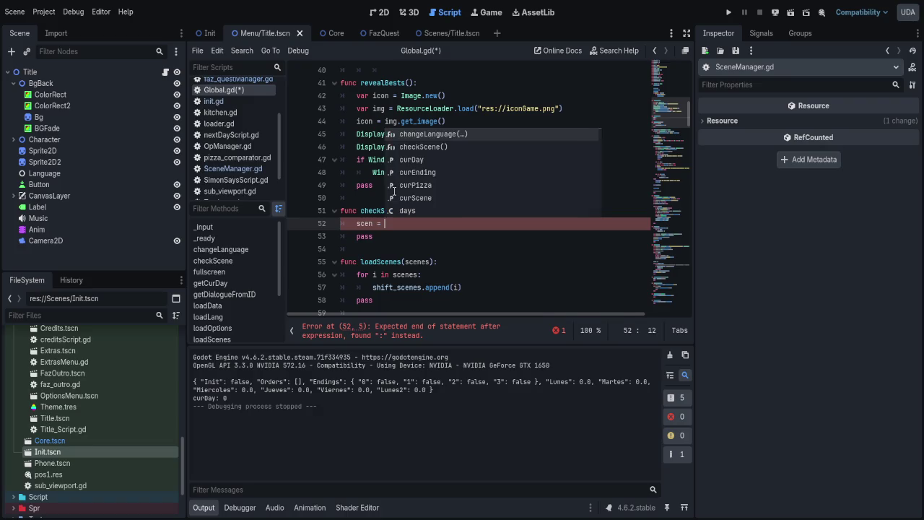
{"action": "key", "text": "Home"}
{"action": "type", "text": "var"}
{"action": "key", "text": "End"}
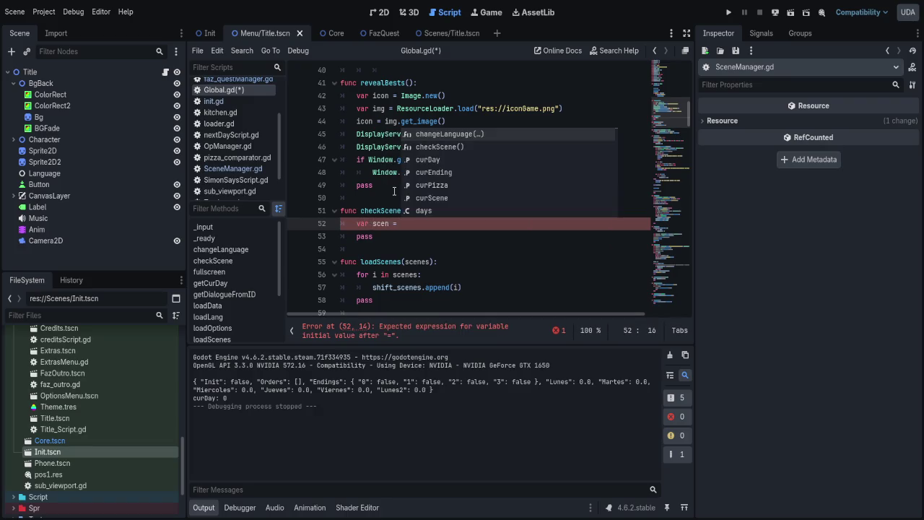
{"action": "type", "text": "get_tree"}
{"action": "key", "text": "Return"}
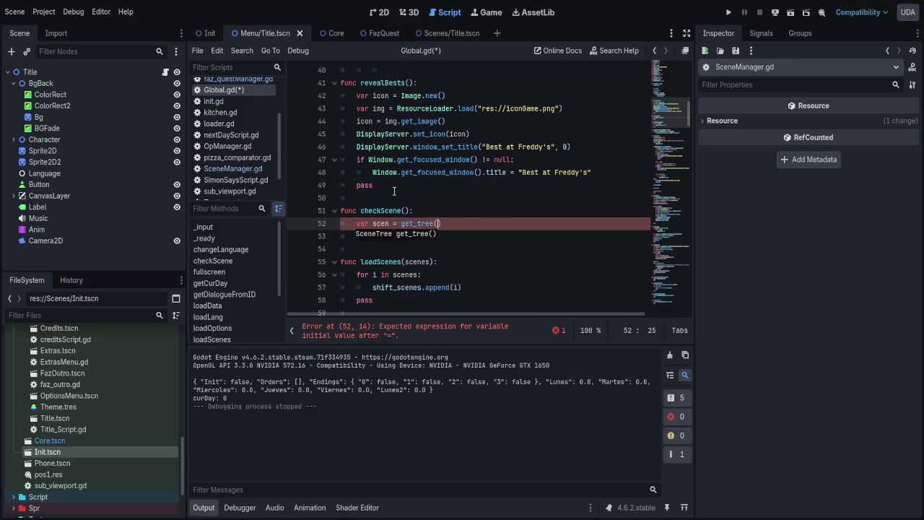
{"action": "type", "text": ".current_scene"}
{"action": "key", "text": "ctrl+s"}
- Add the condition if scen.name != "Principal": below it and save
{"action": "key", "text": "Return"}
{"action": "key", "text": "Return"}
{"action": "type", "text": "if s"}
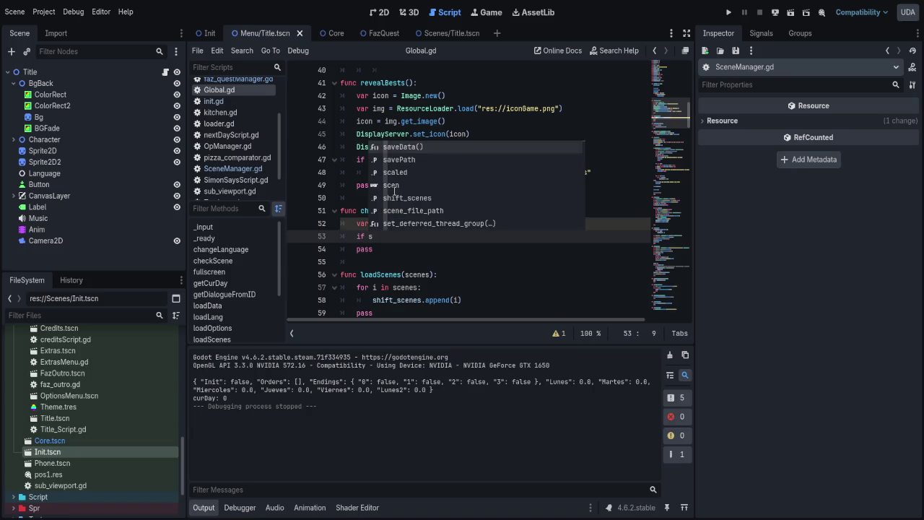
{"action": "type", "text": "cen"}
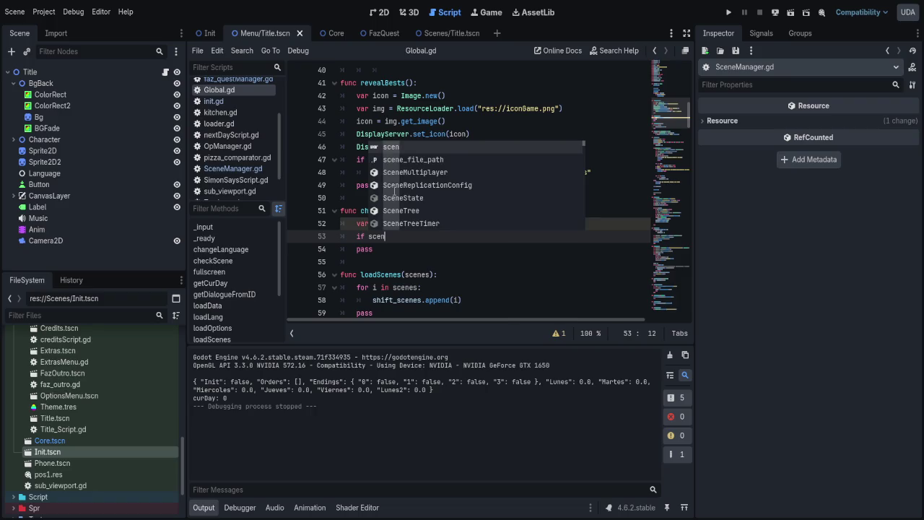
{"action": "key", "text": "Escape"}
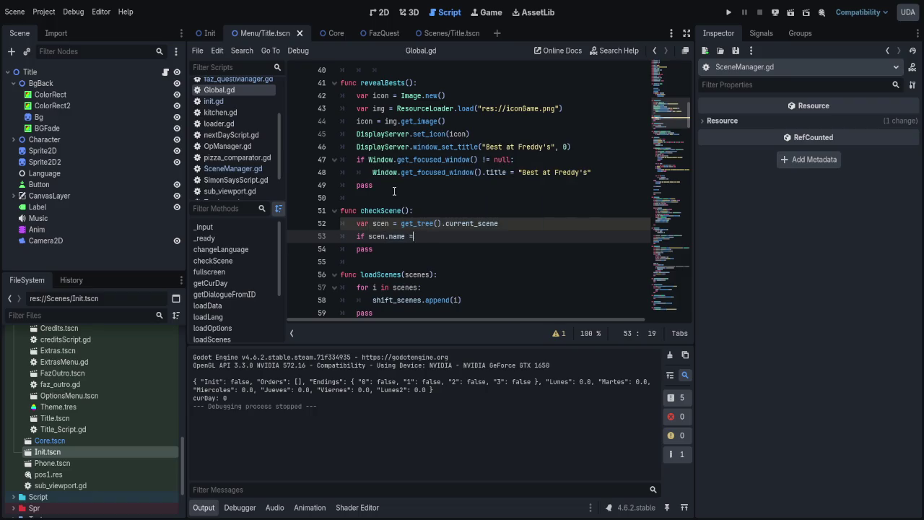
{"action": "left_click", "coordinate": [331, 32]}
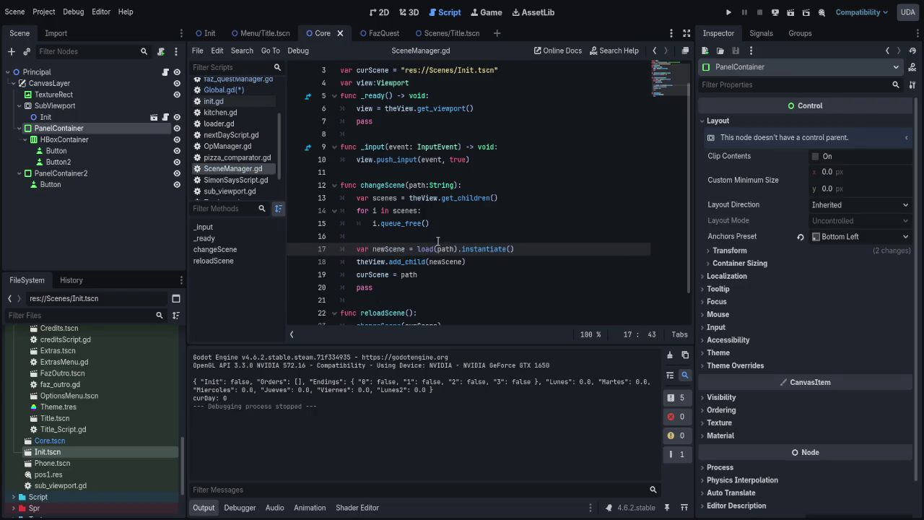
{"action": "left_click", "coordinate": [220, 89]}
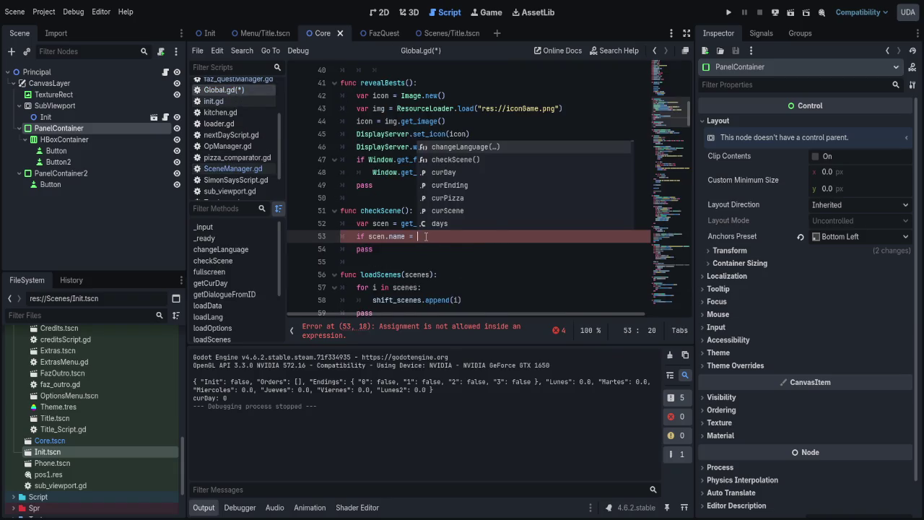
{"action": "left_click", "coordinate": [438, 236]}
{"action": "type", "text": "\"Principal"}
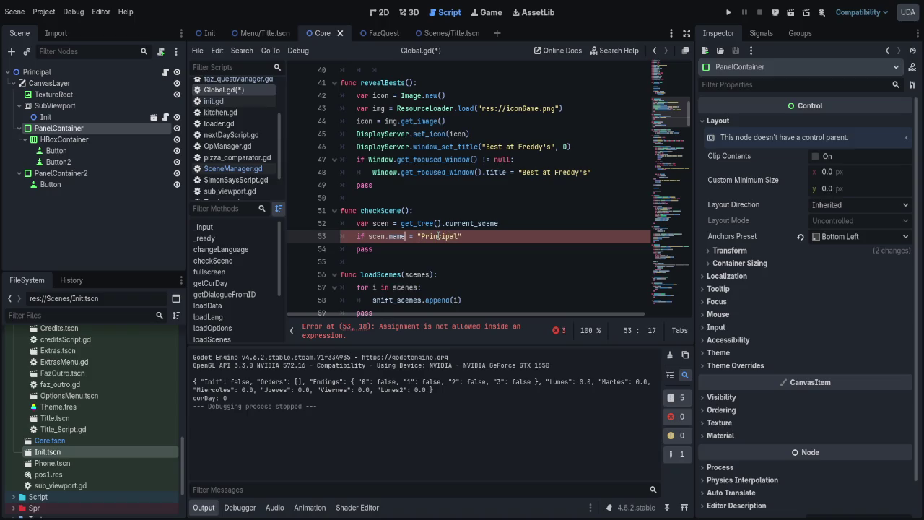
{"action": "type", "text": "="}
{"action": "key", "text": "Return"}
{"action": "key", "text": "ctrl+s"}
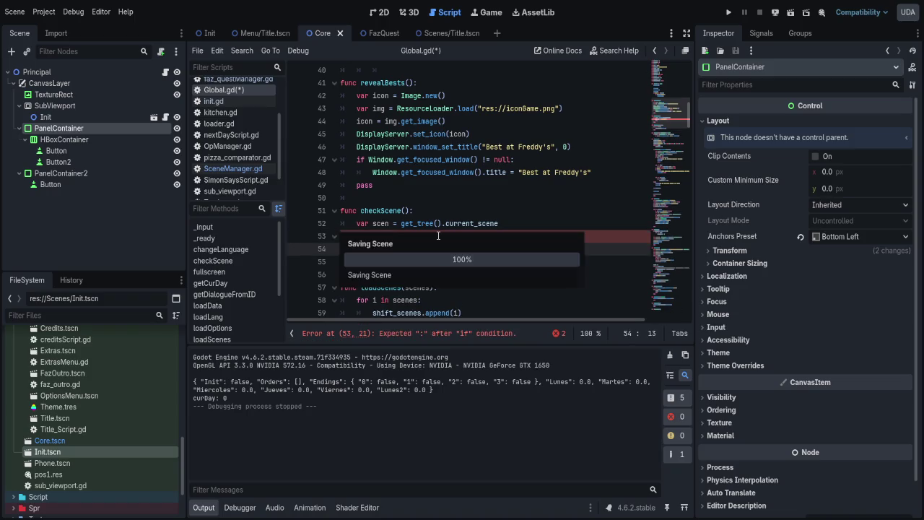
{"action": "key", "text": "Up"}
{"action": "key", "text": "End"}
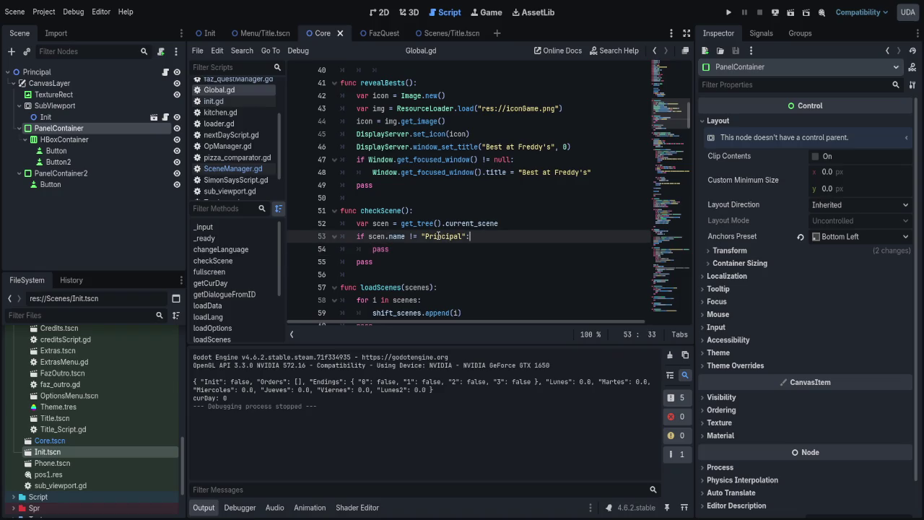
- Under the if, add get_tree().change_scene_to_file("res://Scenes/Core.tscn") and save
{"action": "key", "text": "Return"}
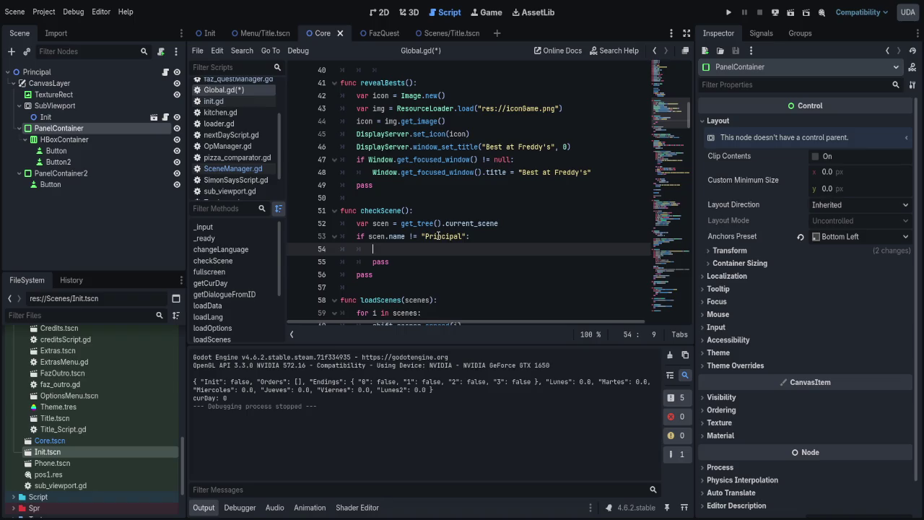
{"action": "type", "text": "get"}
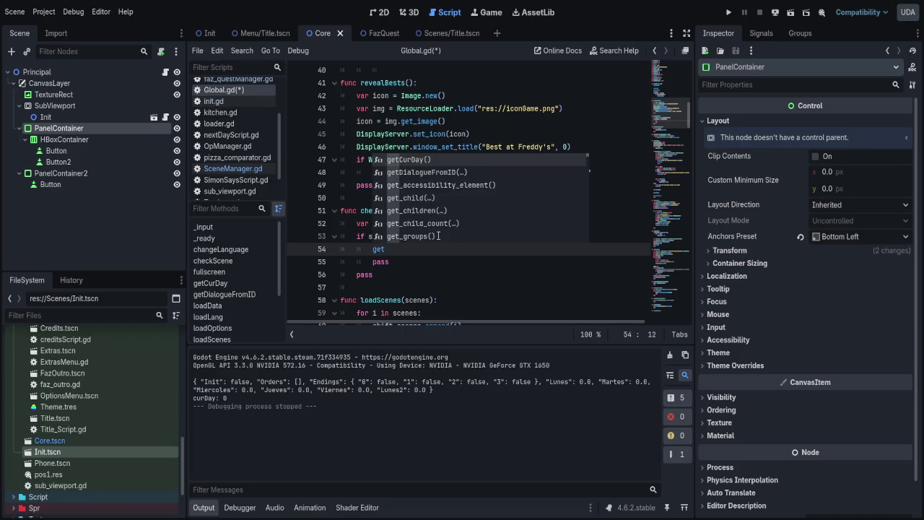
{"action": "type", "text": "_t"}
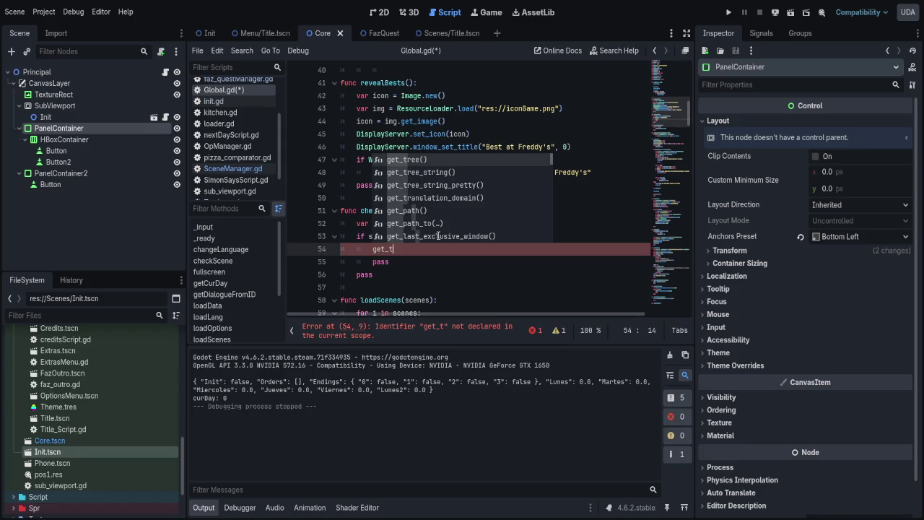
{"action": "key", "text": "Return"}
{"action": "type", "text": "."}
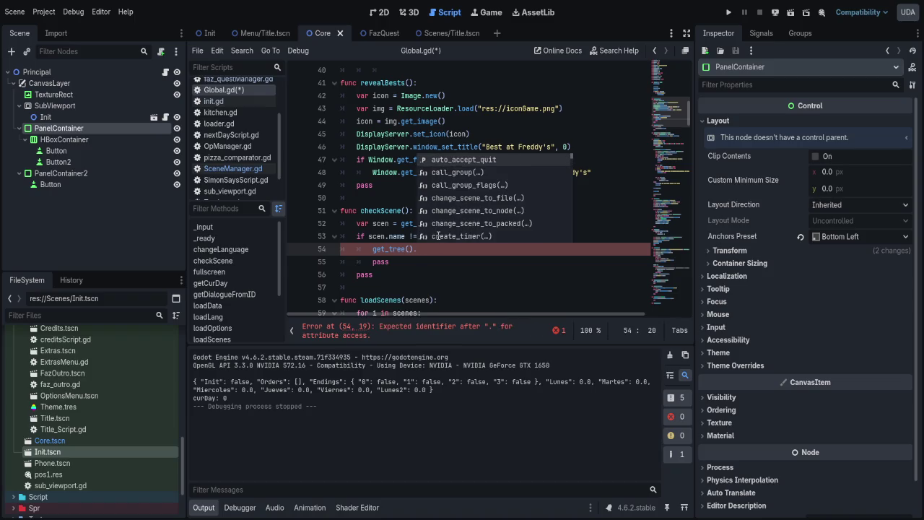
{"action": "type", "text": "change"}
{"action": "key", "text": "Return"}
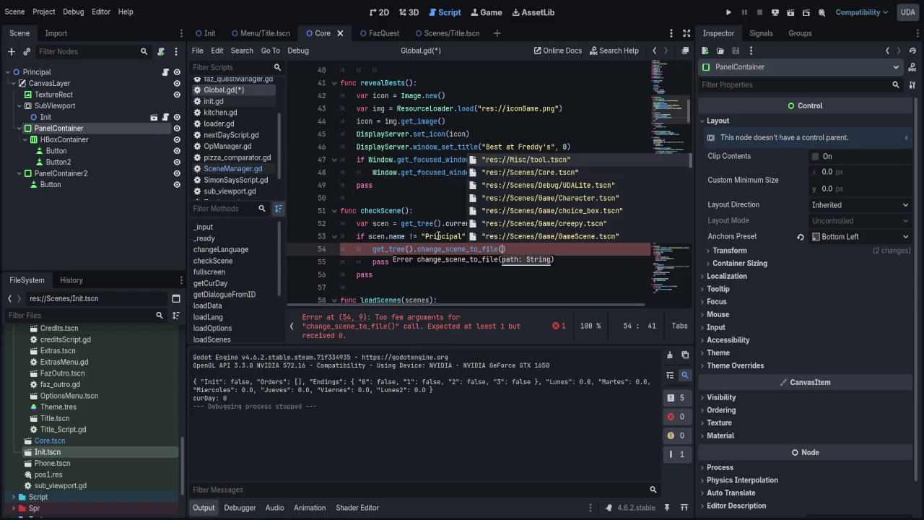
{"action": "type", "text": "\"Core"}
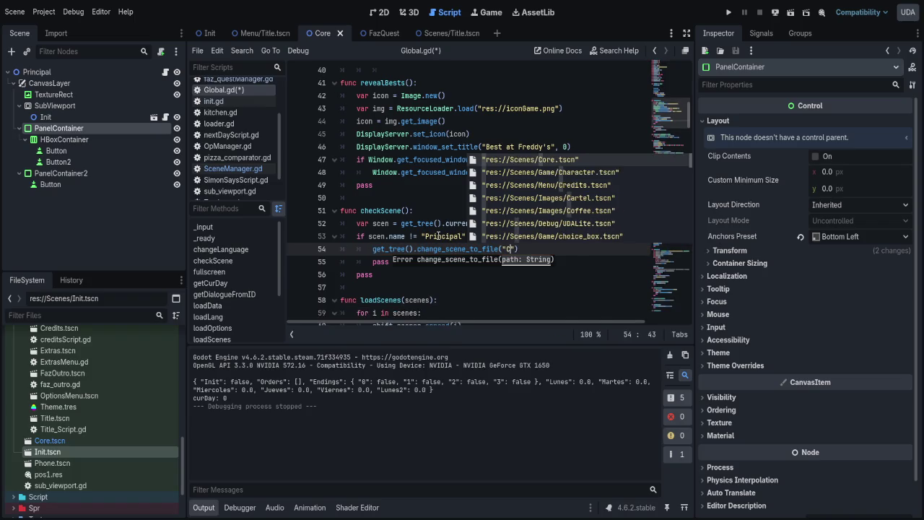
{"action": "key", "text": "Return"}
{"action": "key", "text": "ctrl+s"}
{"action": "key", "text": "Up"}
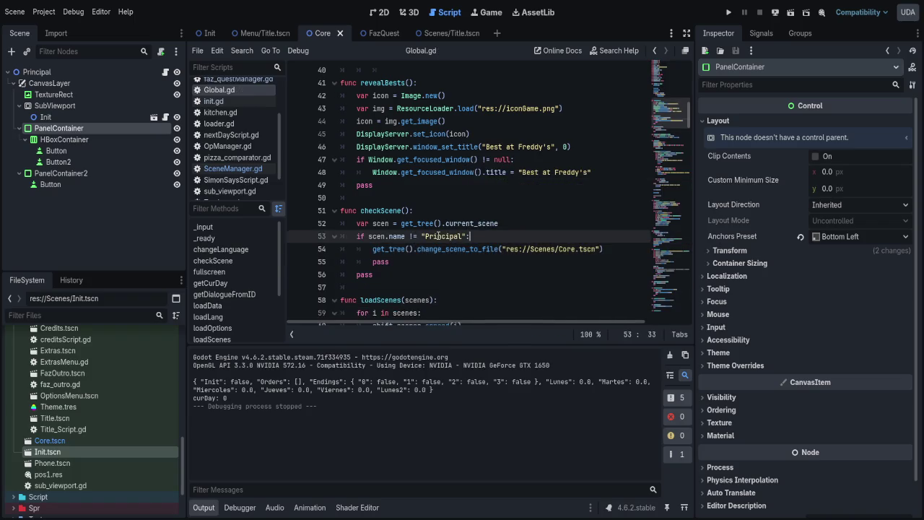
- Insert a line above it and start typing get_tree().get, browsing member suggestions
{"action": "key", "text": "Down"}
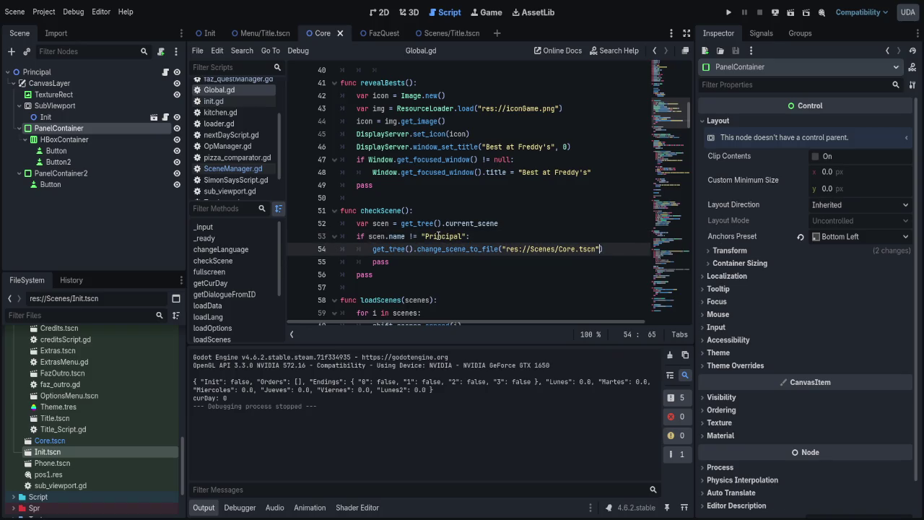
{"action": "key", "text": "Up"}
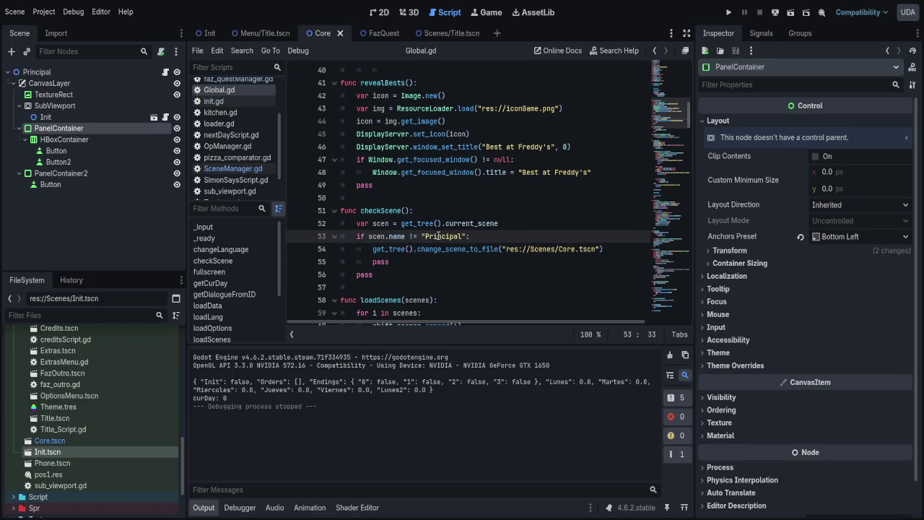
{"action": "key", "text": "Return"}
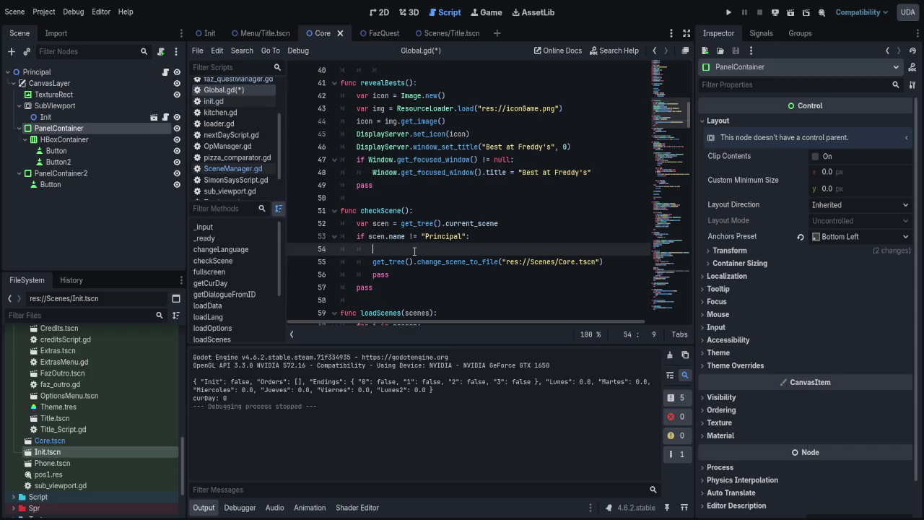
{"action": "type", "text": "get_tree"}
{"action": "key", "text": "Return"}
{"action": "type", "text": "."}
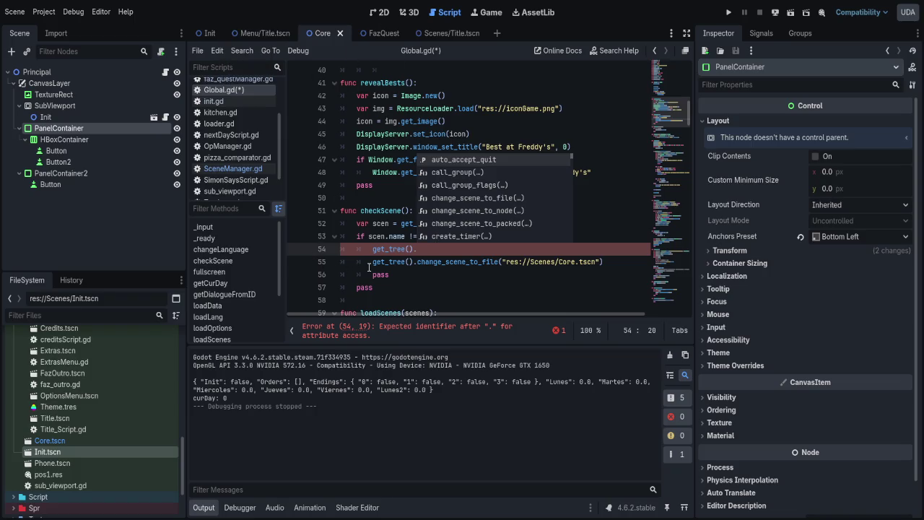
{"action": "key", "text": "Down"}
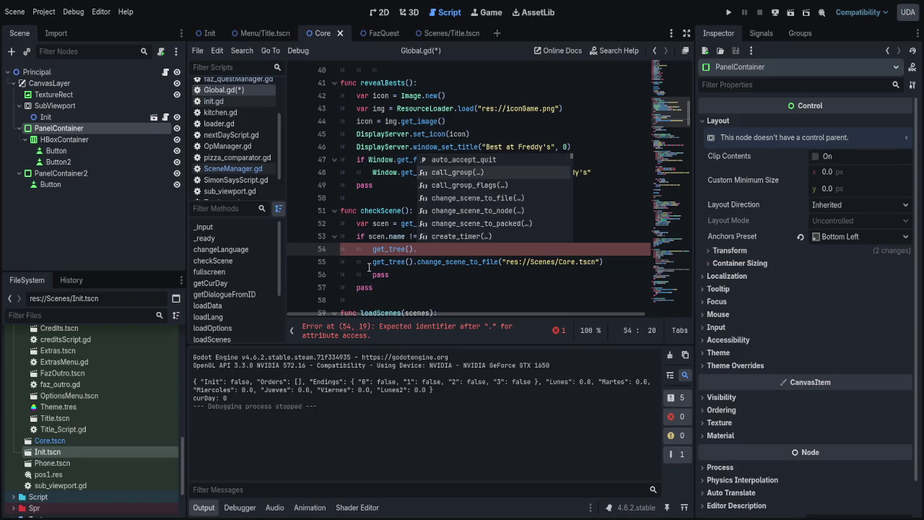
{"action": "type", "text": "get"}
{"action": "key", "text": "Down"}
{"action": "key", "text": "Down"}
{"action": "key", "text": "Down"}
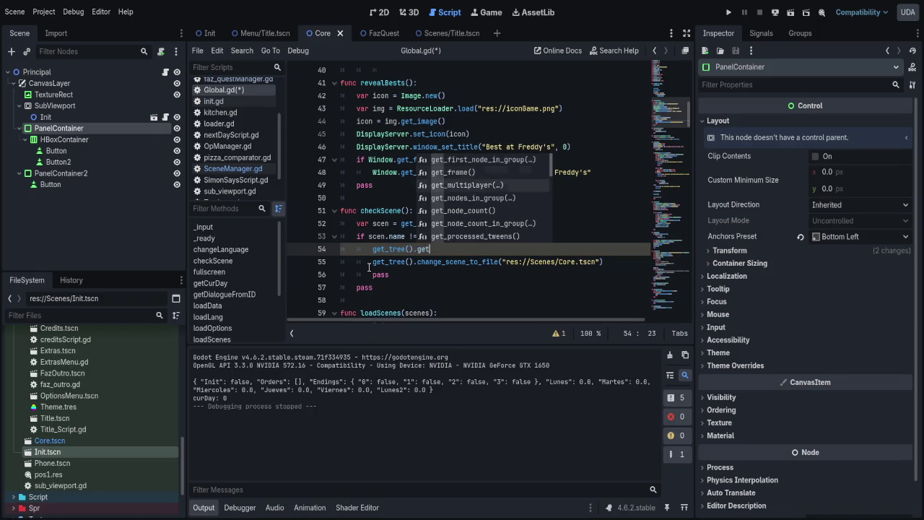
{"action": "key", "text": "Down"}
{"action": "key", "text": "Down"}
{"action": "key", "text": "Down"}
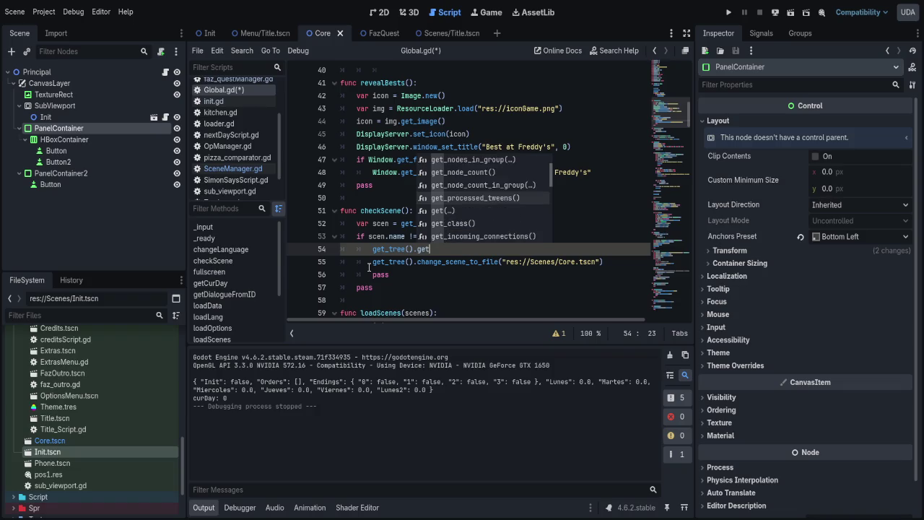
{"action": "key", "text": "Down"}
{"action": "key", "text": "Down"}
{"action": "key", "text": "Down"}
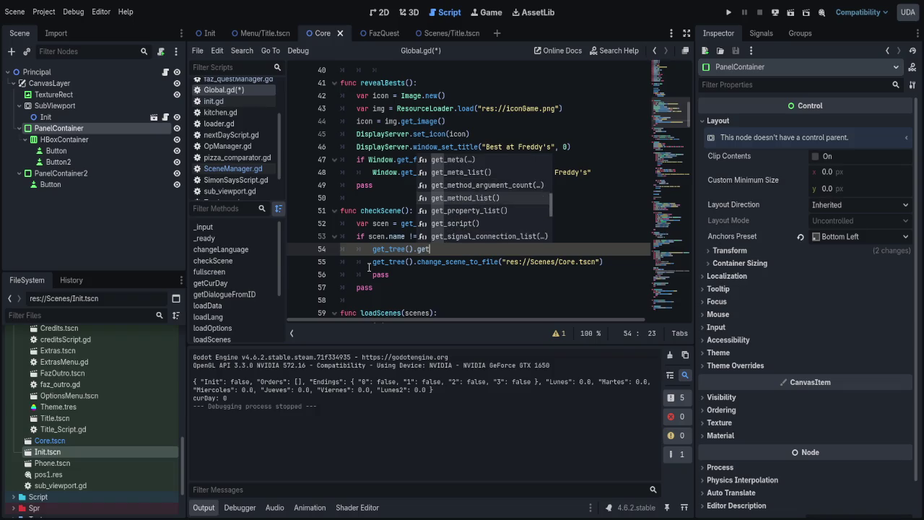
{"action": "key", "text": "Down"}
{"action": "key", "text": "Down"}
{"action": "key", "text": "Down"}
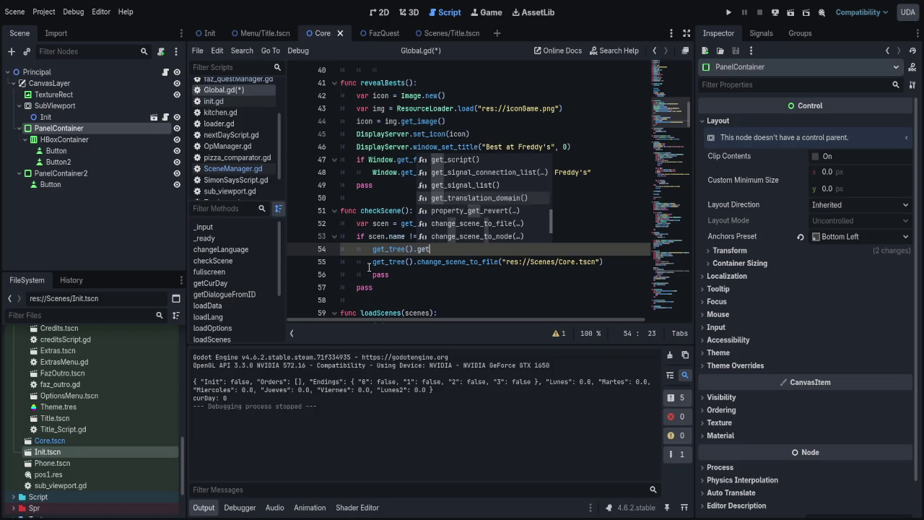
{"action": "key", "text": "Down"}
{"action": "key", "text": "Down"}
{"action": "key", "text": "Down"}
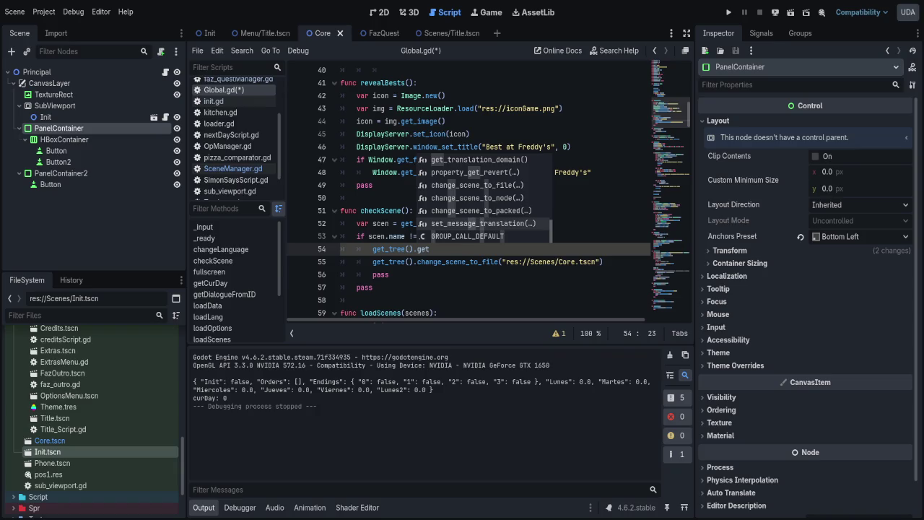
- Store get_tree().current_scene.scene_file_path in a place variable and save
{"action": "key", "text": "BackSpace"}
{"action": "key", "text": "BackSpace"}
{"action": "key", "text": "BackSpace"}
{"action": "type", "text": "current_scene.scene_file_path"}
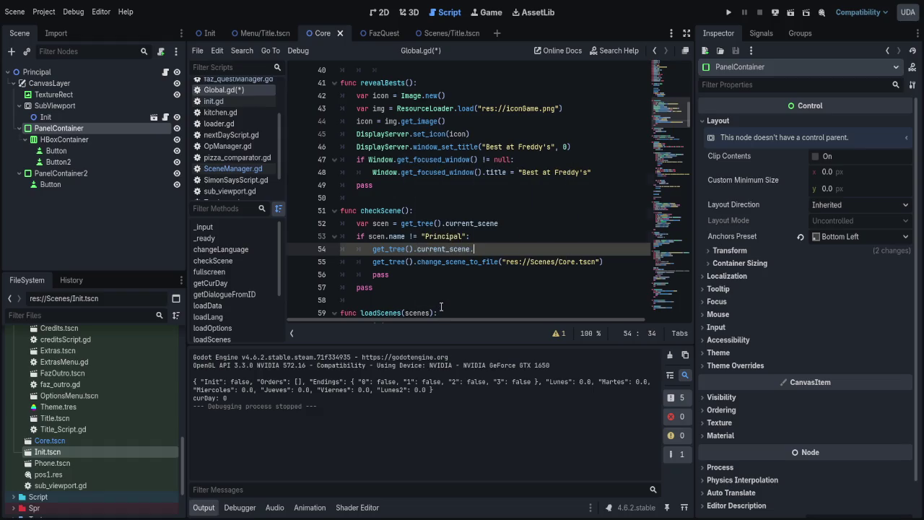
{"action": "key", "text": "ctrl+s"}
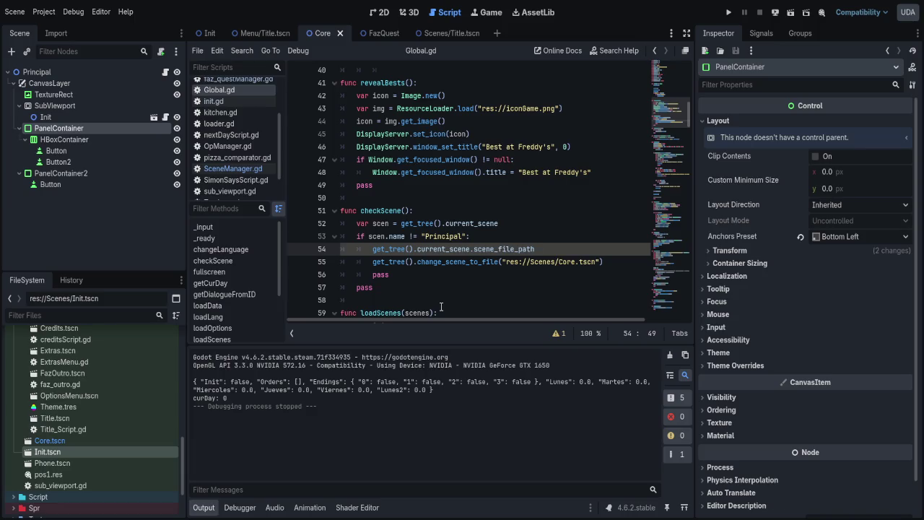
{"action": "type", "text": "var "}
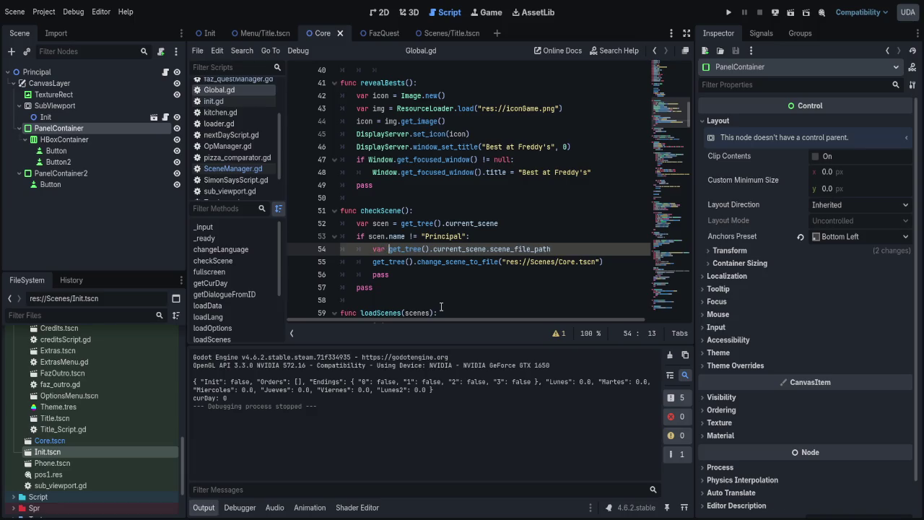
{"action": "type", "text": "place"}
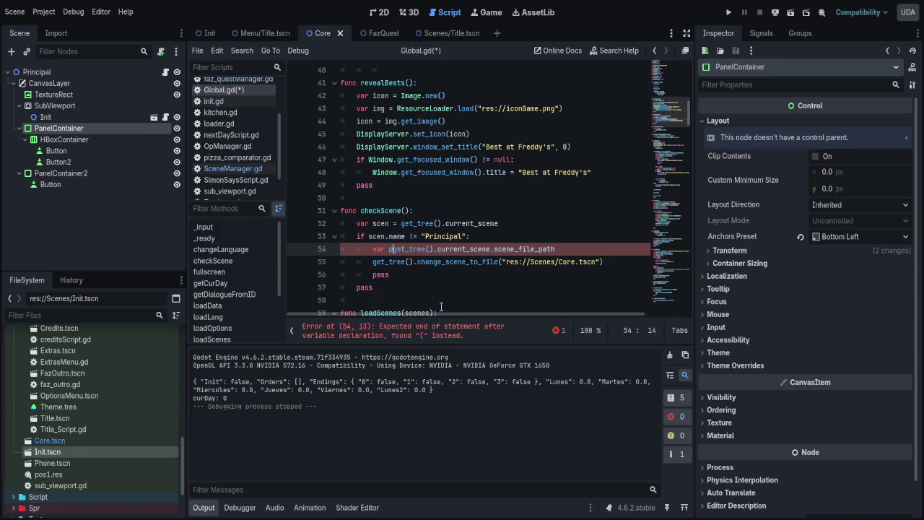
{"action": "type", "text": "()"}
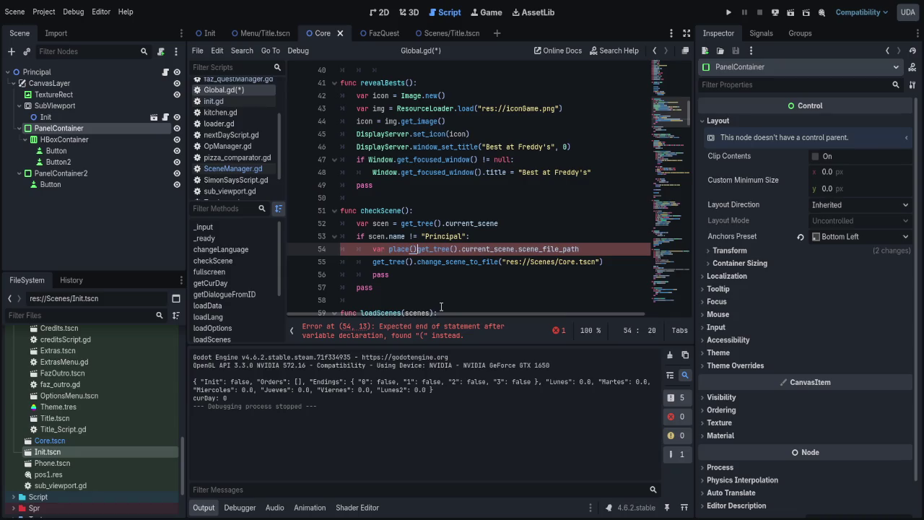
{"action": "key", "text": "BackSpace"}
{"action": "key", "text": "BackSpace"}
{"action": "key", "text": "BackSpace"}
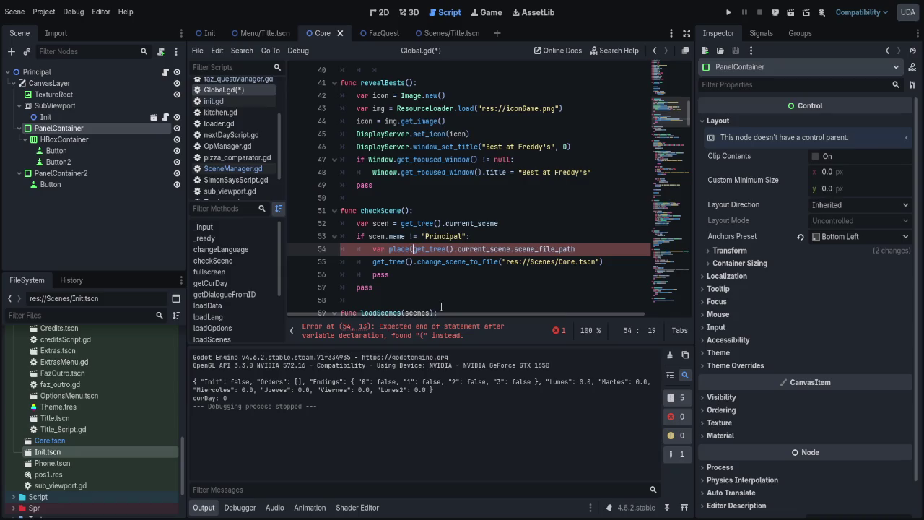
{"action": "type", "text": "."}
{"action": "key", "text": "BackSpace"}
{"action": "type", "text": "="}
- Add a line after the scene change and paste the current-scene expression there
{"action": "key", "text": "Down"}
{"action": "key", "text": "End"}
{"action": "key", "text": "Left"}
{"action": "key", "text": "Left"}
{"action": "key", "text": "Left"}
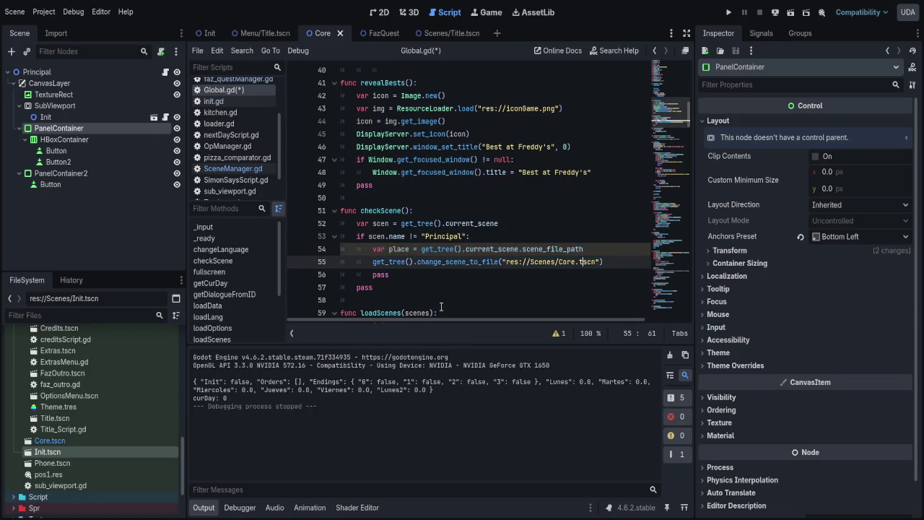
{"action": "key", "text": "Return"}
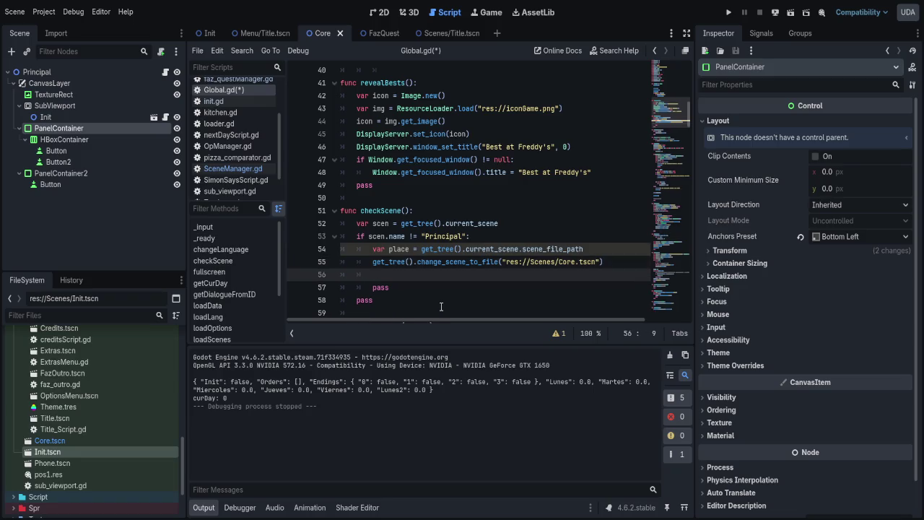
{"action": "type", "text": "score"}
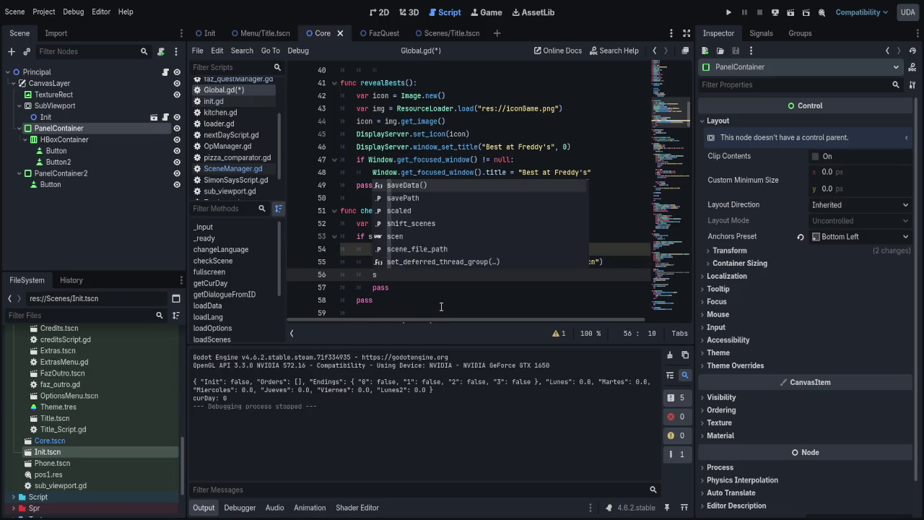
{"action": "key", "text": "BackSpace"}
{"action": "key", "text": "BackSpace"}
{"action": "key", "text": "BackSpace"}
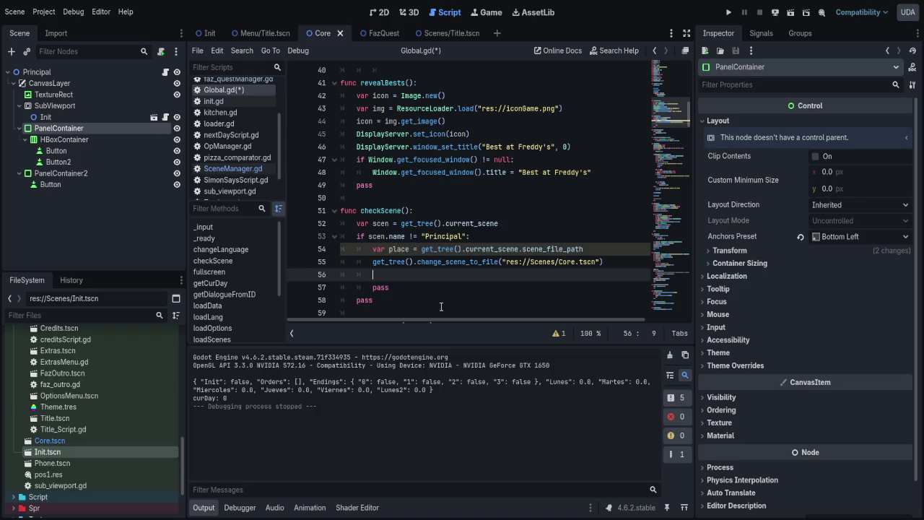
{"action": "key", "text": "Up"}
{"action": "key", "text": "Up"}
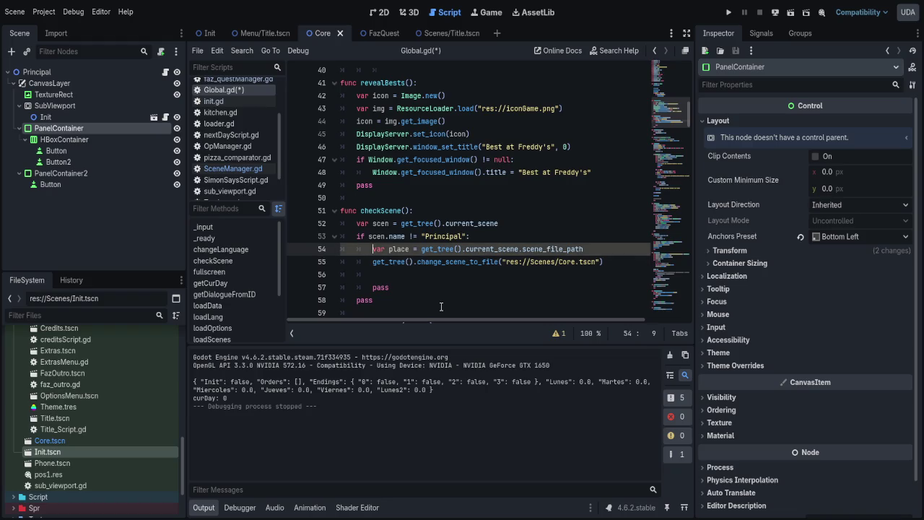
{"action": "key", "text": "ctrl+shift+Right"}
{"action": "key", "text": "ctrl+shift+Right"}
{"action": "key", "text": "ctrl+shift+Right"}
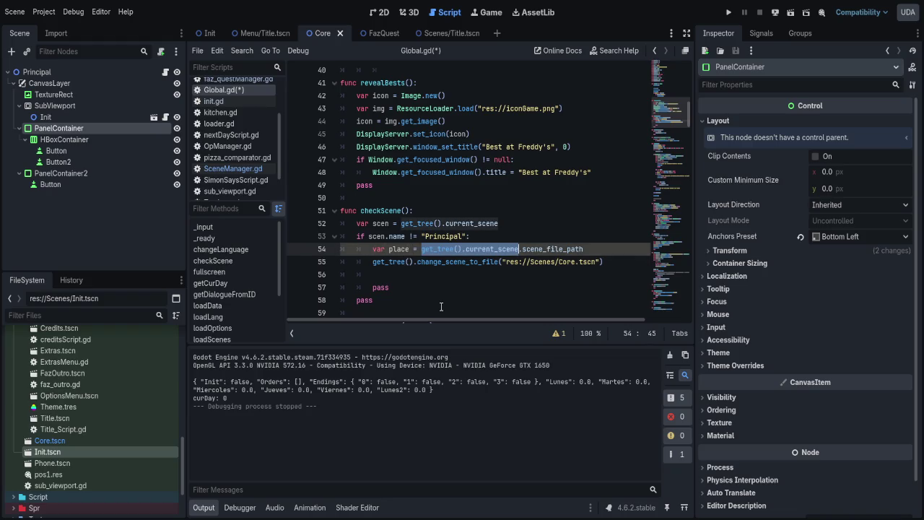
{"action": "key", "text": "ctrl+c"}
{"action": "key", "text": "Down"}
{"action": "key", "text": "Down"}
{"action": "key", "text": "ctrl+v"}
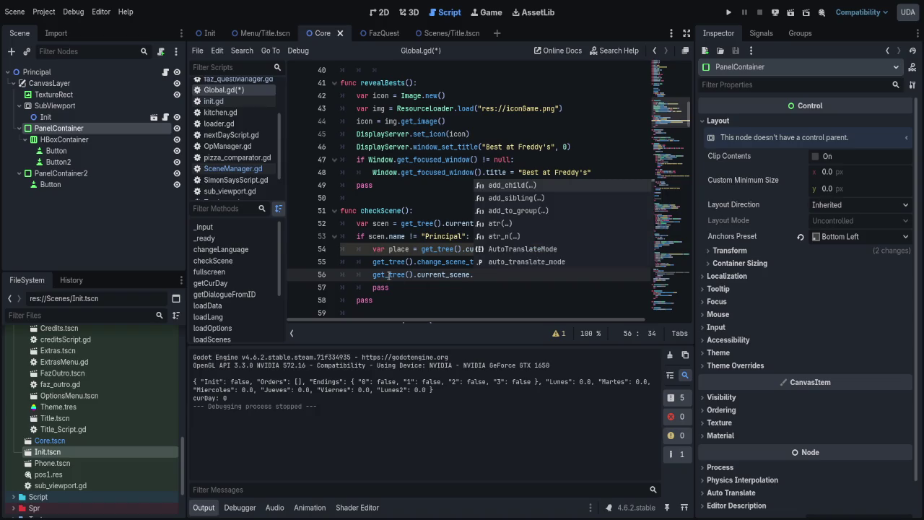
- Replace that line with a nextScene(place) call and save Global.gd
{"action": "key", "text": "ctrl+BackSpace"}
{"action": "key", "text": "ctrl+BackSpace"}
{"action": "key", "text": "ctrl+BackSpace"}
{"action": "type", "text": "change"}
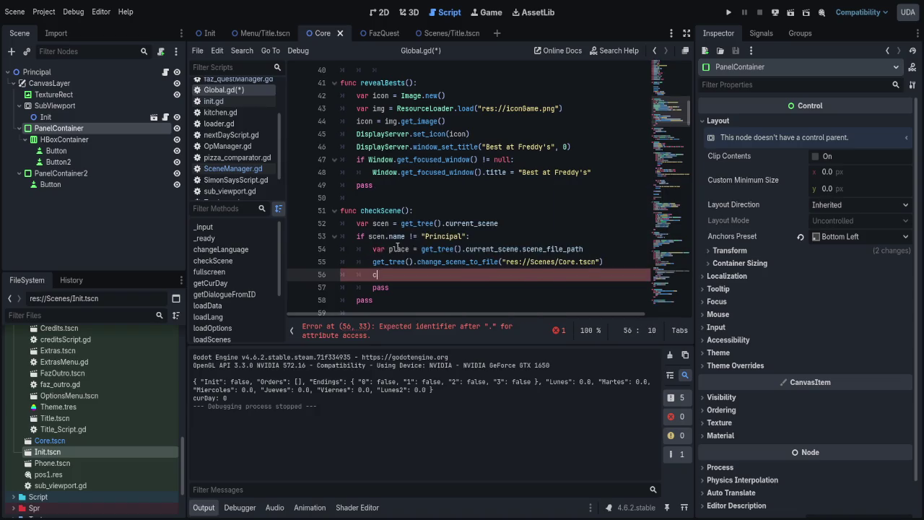
{"action": "key", "text": "Escape"}
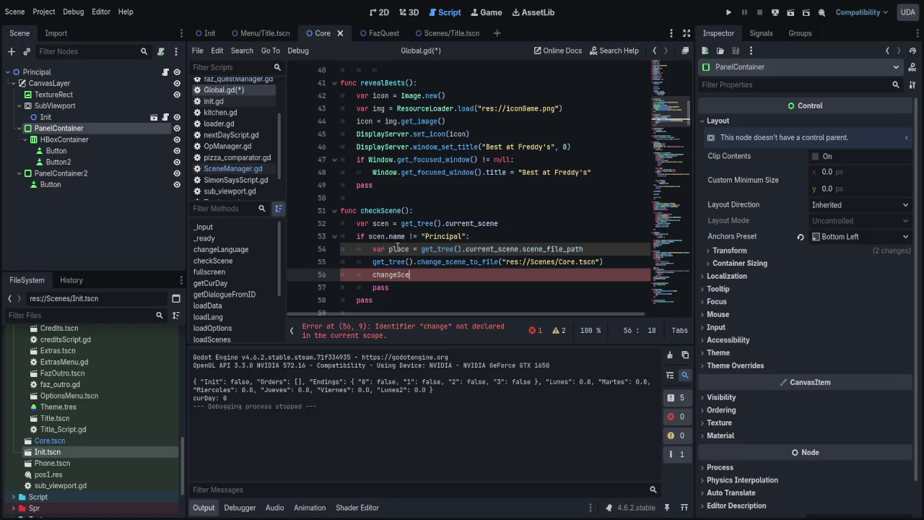
{"action": "key", "text": "ctrl+BackSpace"}
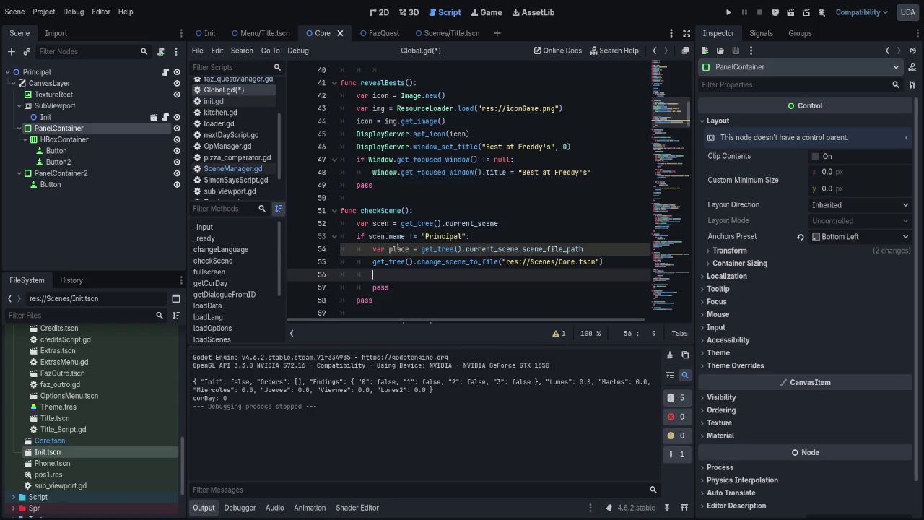
{"action": "type", "text": "nex"}
{"action": "key", "text": "Return"}
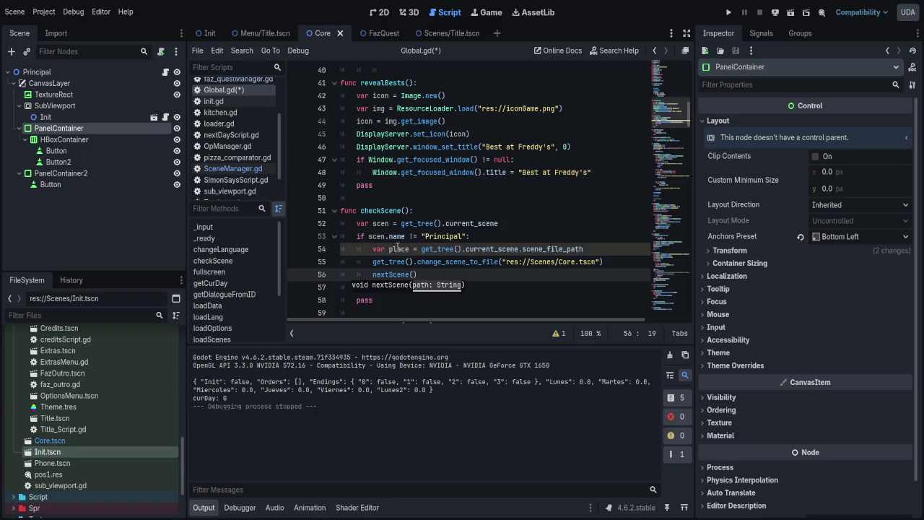
{"action": "type", "text": "place"}
{"action": "key", "text": "ctrl+s"}
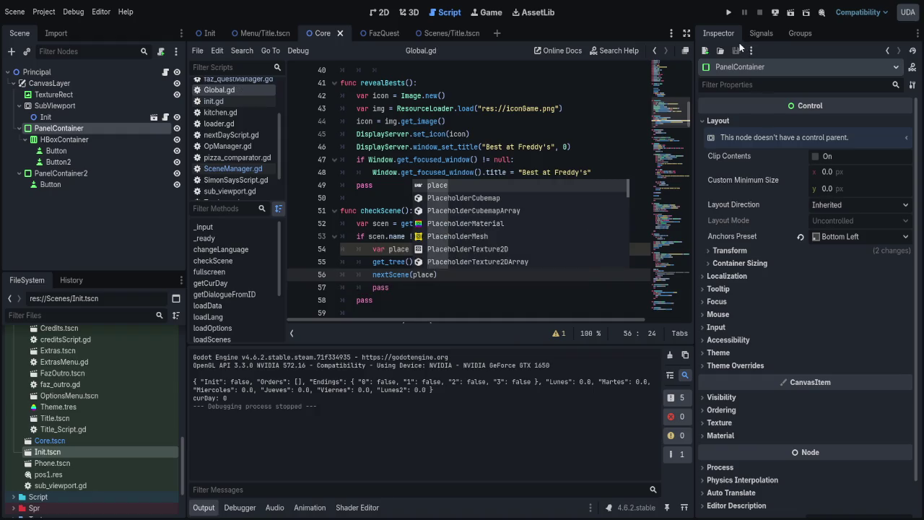
{"action": "left_click", "coordinate": [250, 34]}
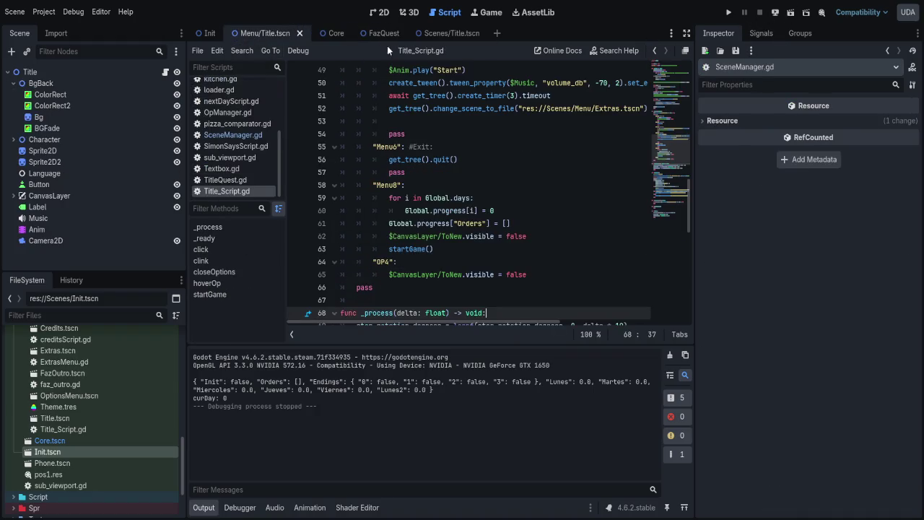
- Run the project from the Title scene and inspect the reported error line in Global.gd
{"action": "left_click", "coordinate": [447, 33]}
{"action": "left_click", "coordinate": [482, 34]}
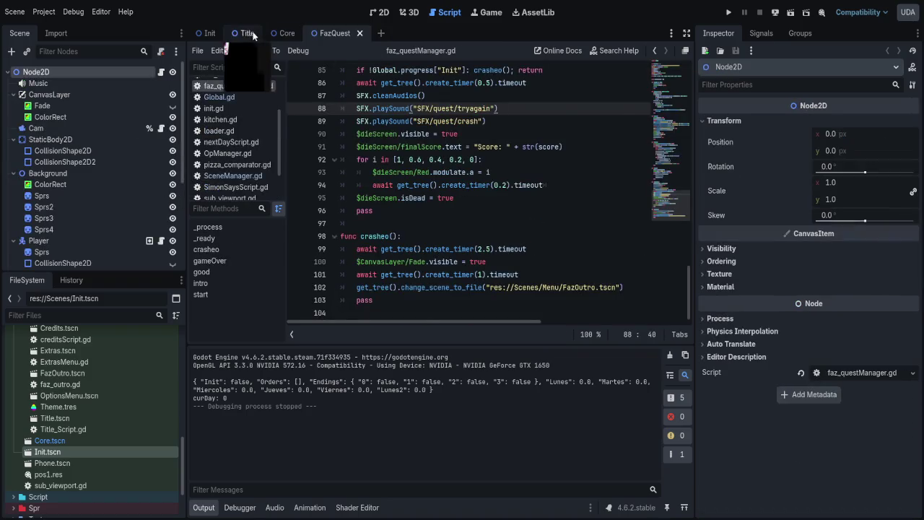
{"action": "left_click", "coordinate": [246, 33]}
{"action": "left_click", "coordinate": [728, 12]}
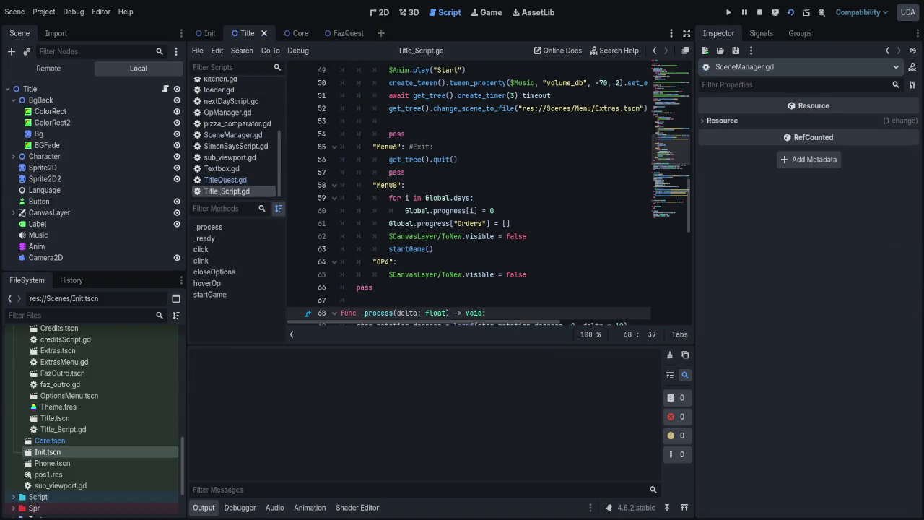
{"action": "left_click", "coordinate": [418, 185]}
{"action": "scroll", "coordinate": [462, 238], "scroll_direction": "up", "scroll_amount": 10}
{"action": "scroll", "coordinate": [465, 256], "scroll_direction": "up", "scroll_amount": 12}
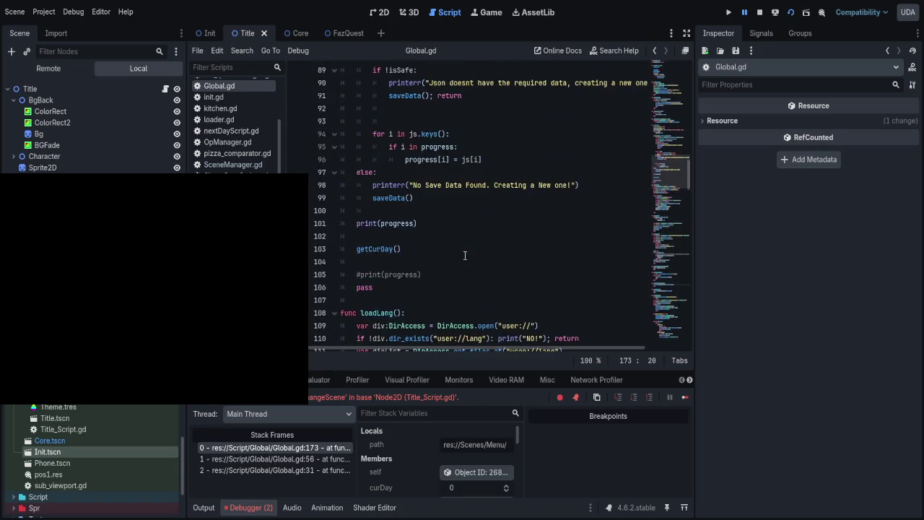
{"action": "scroll", "coordinate": [465, 256], "scroll_direction": "up", "scroll_amount": 2}
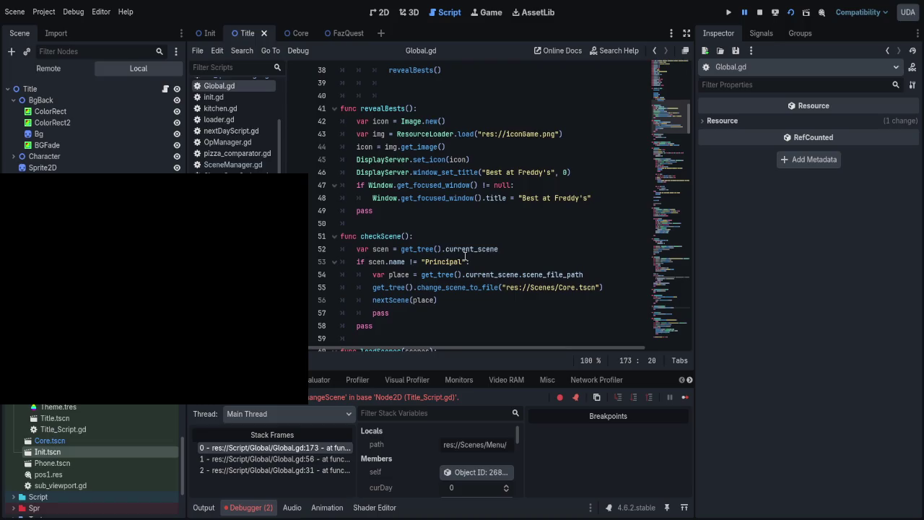
- Insert await get_tree().create_timer(0.1).timeout after the Core.tscn scene change and save
{"action": "left_click", "coordinate": [602, 288]}
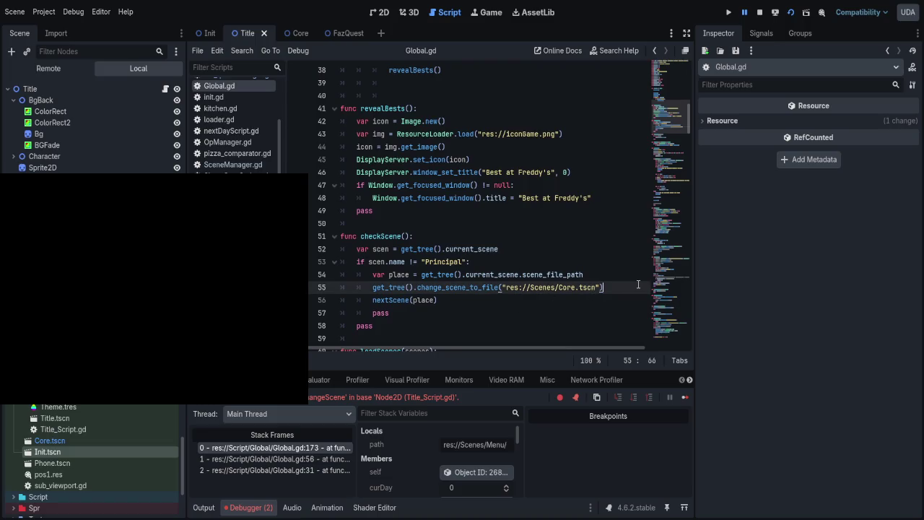
{"action": "key", "text": "Return"}
{"action": "type", "text": "awa"}
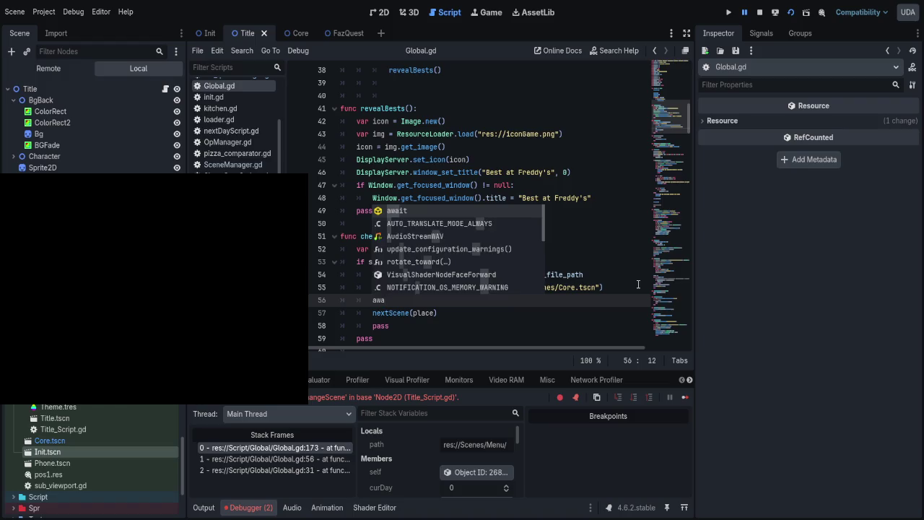
{"action": "type", "text": "it ."}
{"action": "key", "text": "BackSpace"}
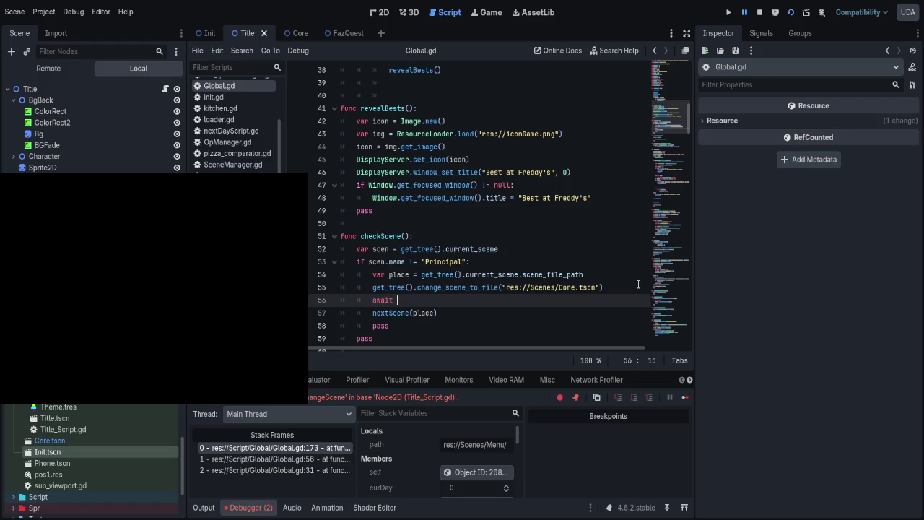
{"action": "type", "text": "cre"}
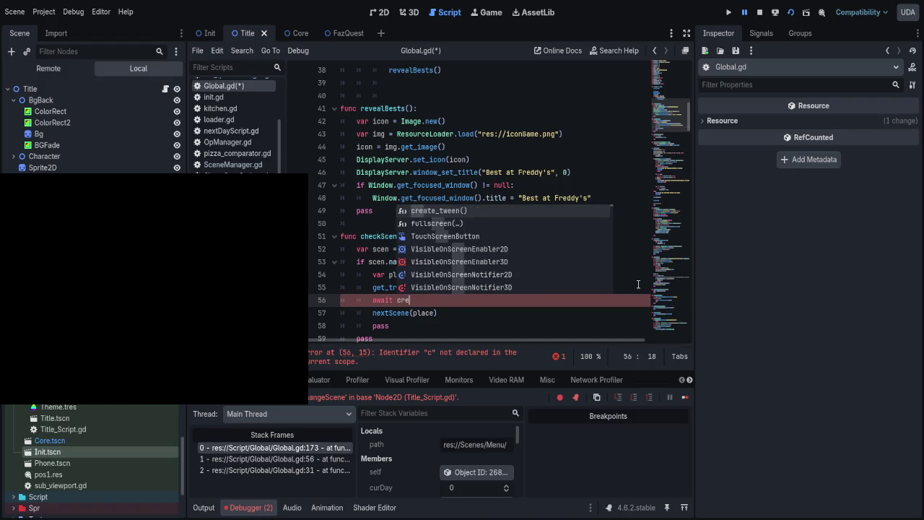
{"action": "key", "text": "BackSpace"}
{"action": "key", "text": "BackSpace"}
{"action": "key", "text": "BackSpace"}
{"action": "type", "text": "get_tree"}
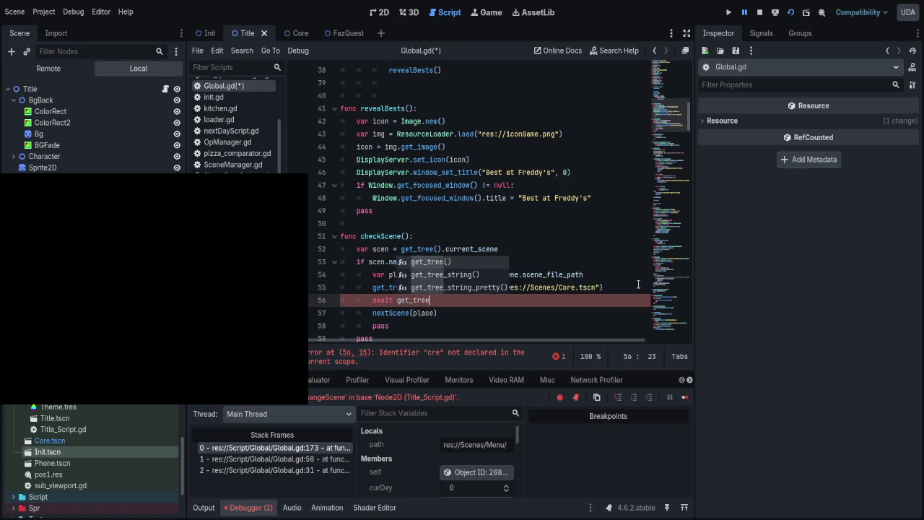
{"action": "key", "text": "Return"}
{"action": "key", "text": "Right"}
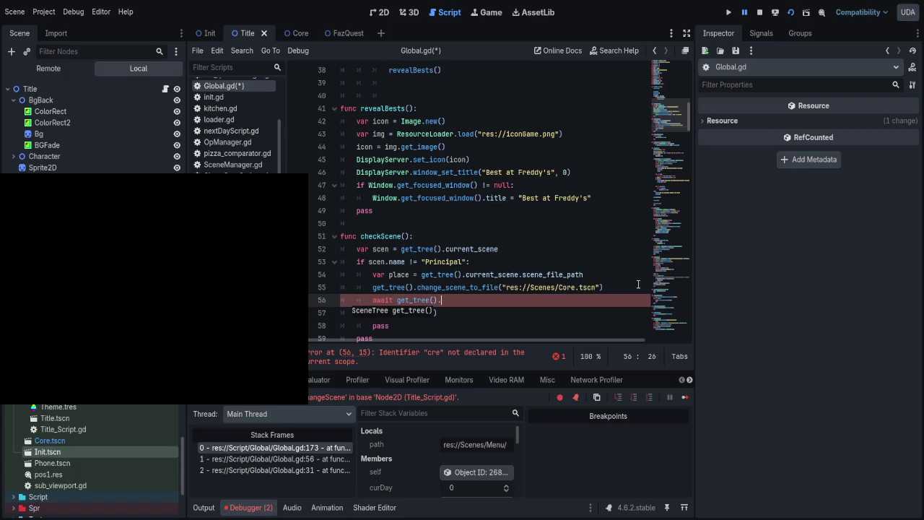
{"action": "type", "text": "."}
{"action": "type", "text": "cr"}
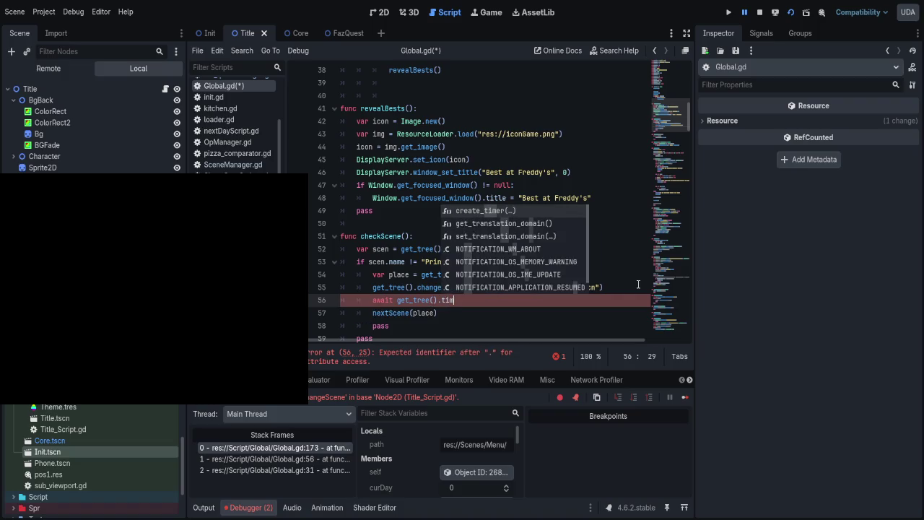
{"action": "key", "text": "Return"}
{"action": "type", "text": "0.1)"}
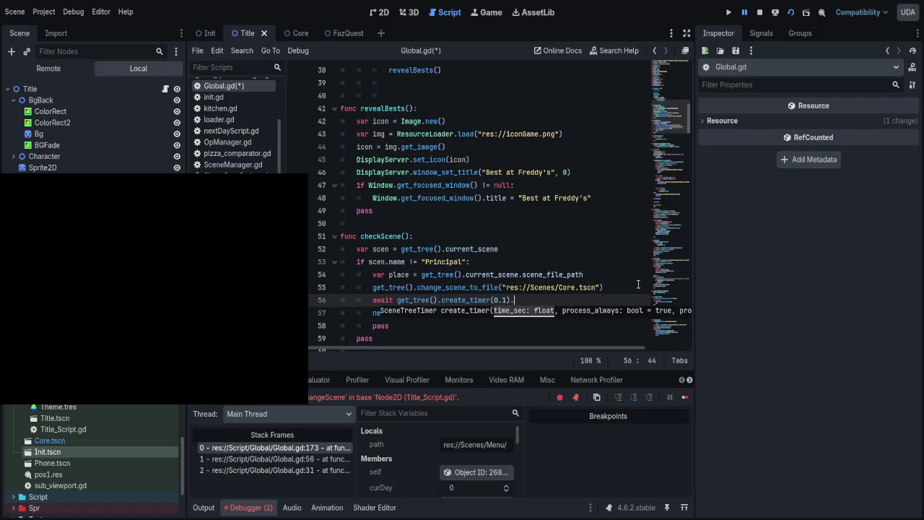
{"action": "type", "text": "."}
{"action": "key", "text": "Return"}
{"action": "key", "text": "ctrl+s"}
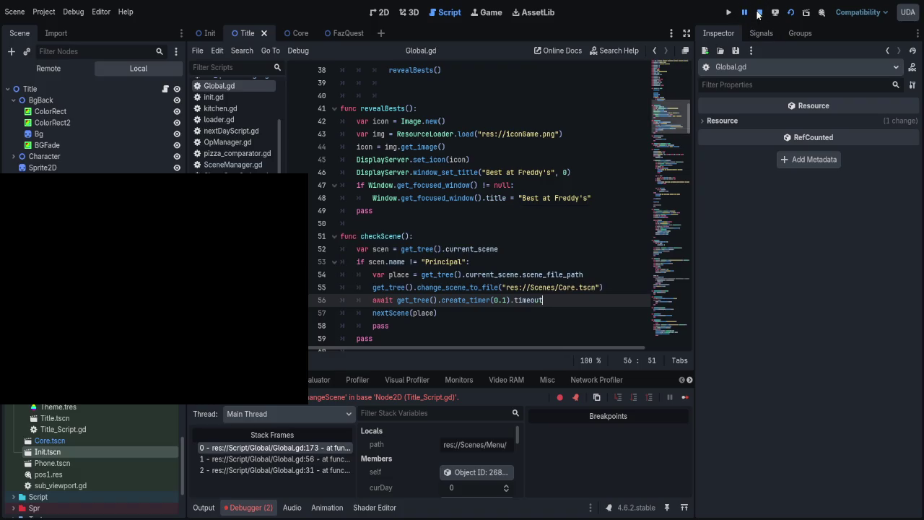
- Stop and rerun the project to check the title menu's touch buttons, then stop it
{"action": "left_click", "coordinate": [759, 13]}
{"action": "key", "text": "F5"}
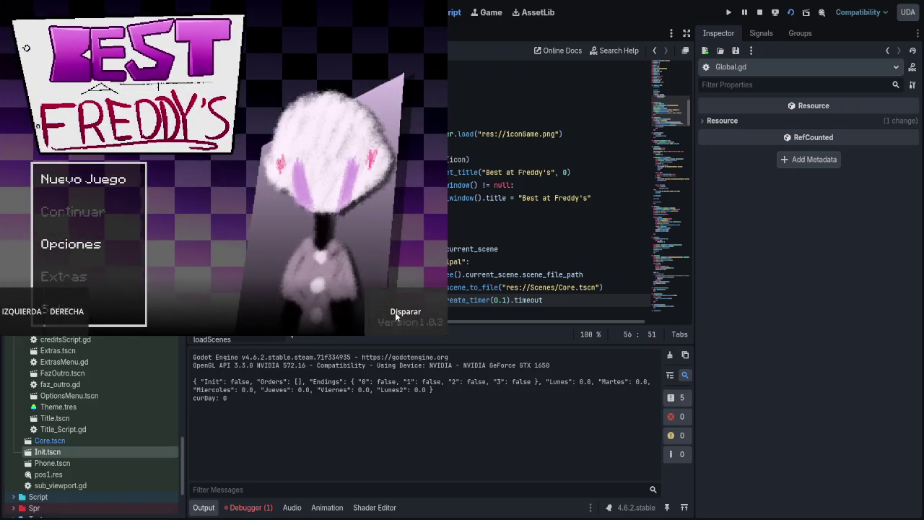
{"action": "key", "text": "F8"}
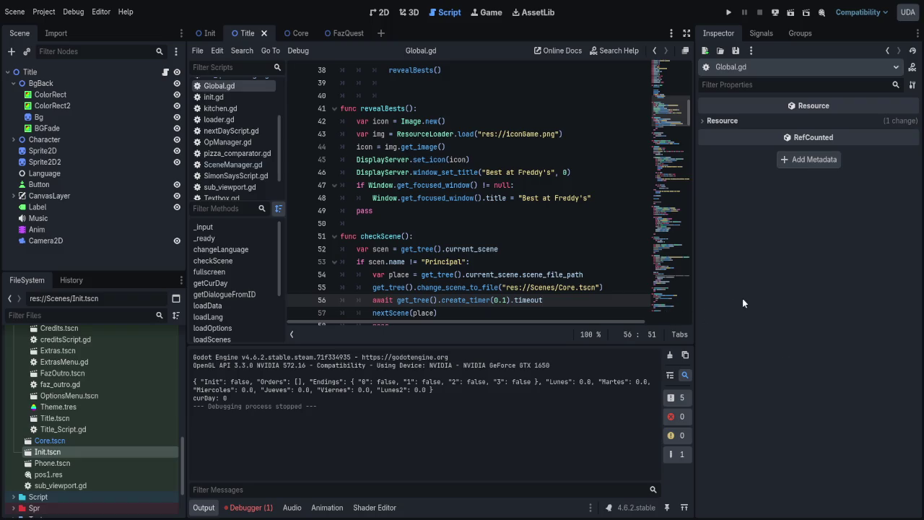
{"action": "left_click", "coordinate": [346, 36]}
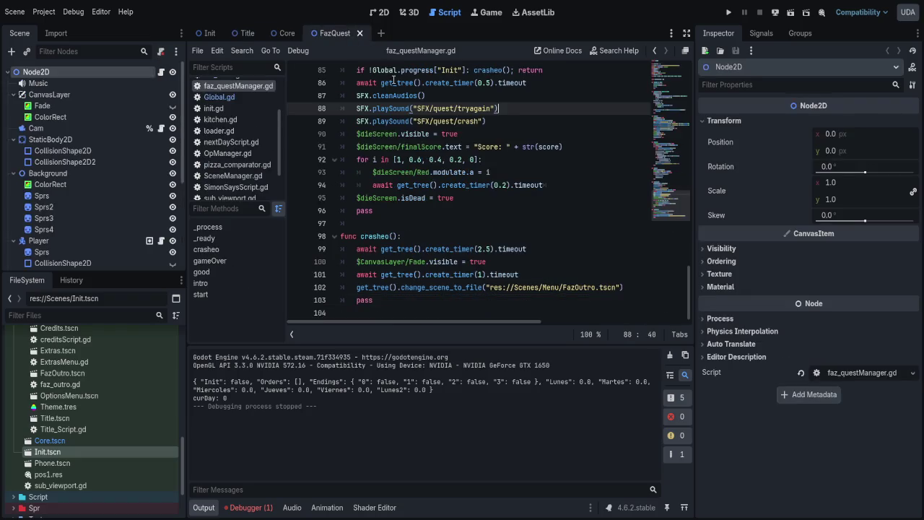
- Run the FazQuest scene alone from the 2D view to check its touch buttons, then stop it
{"action": "left_click", "coordinate": [378, 14]}
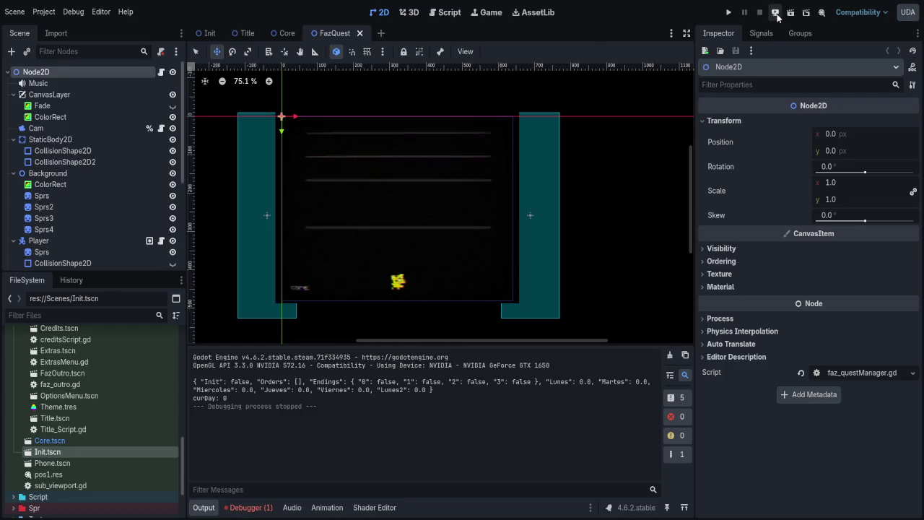
{"action": "left_click", "coordinate": [775, 13]}
{"action": "left_click", "coordinate": [791, 13]}
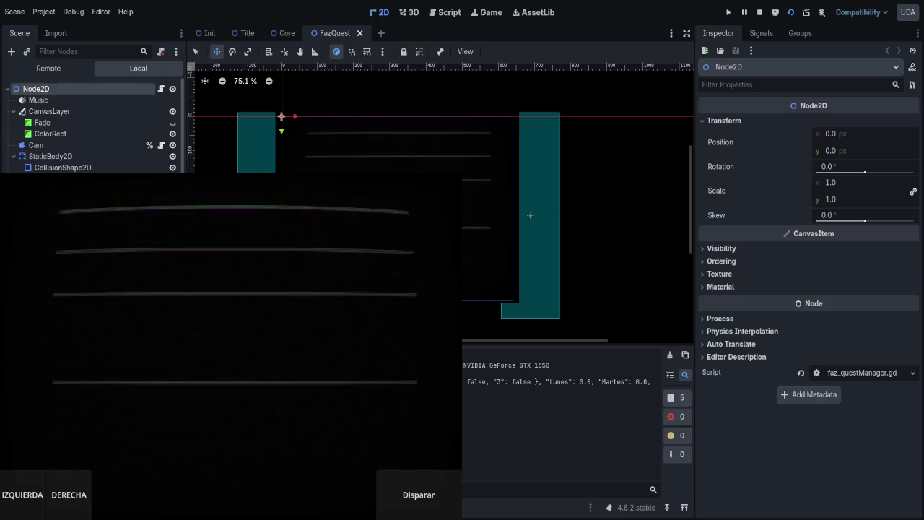
{"action": "key", "text": "F8"}
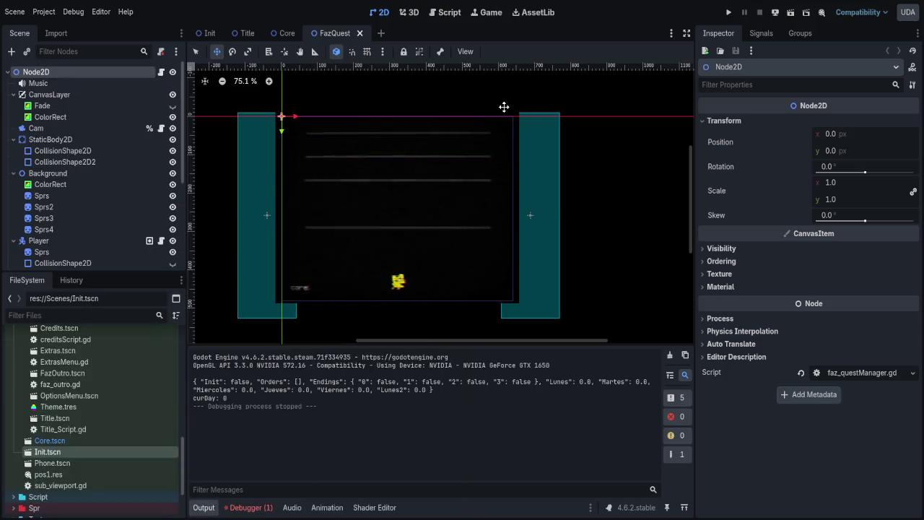